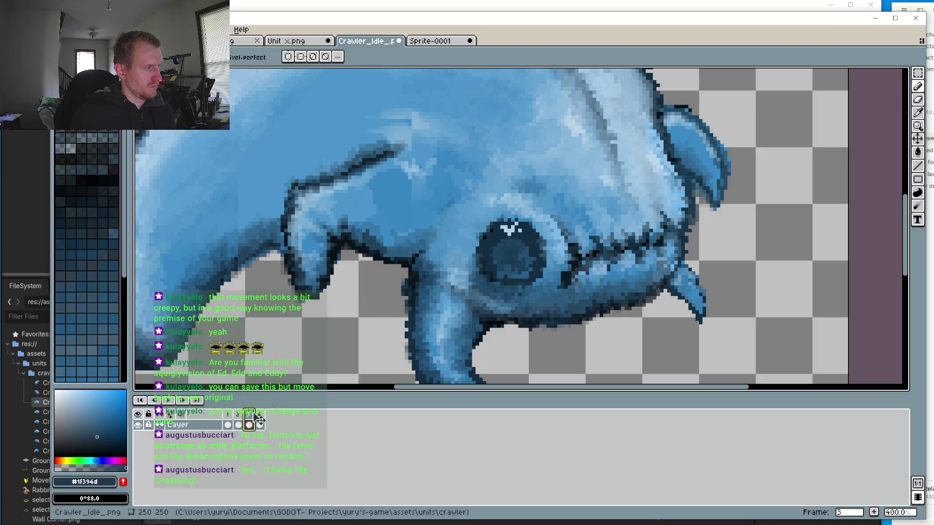
# Zoom in and paint a near-black pixel beside the crawler's eye on frame 3
pyautogui.scroll(6, 505, 189)
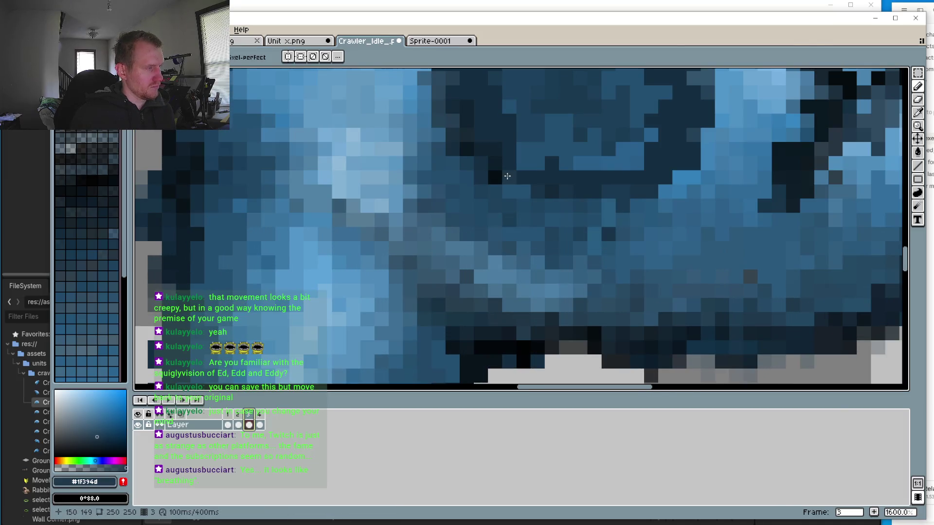
pyautogui.press('i')
pyautogui.click(500, 173)
pyautogui.press('b')
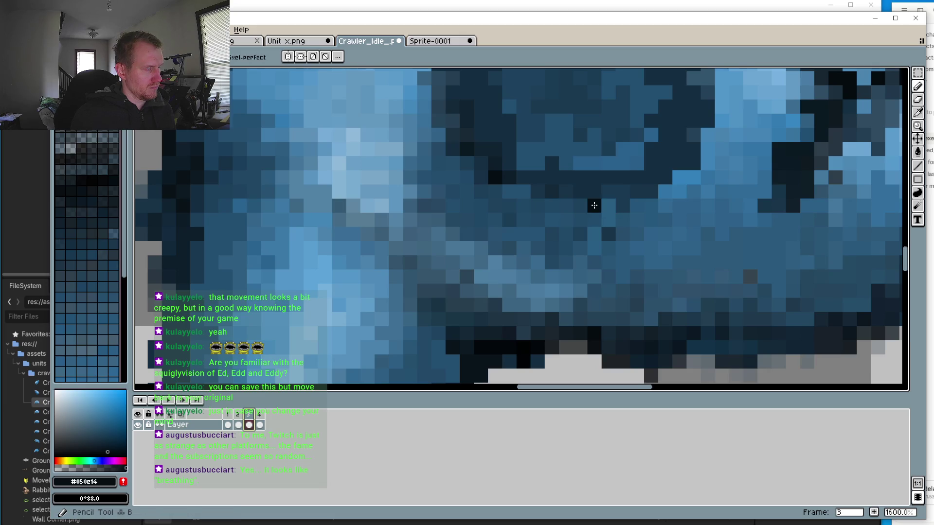
pyautogui.click(593, 206)
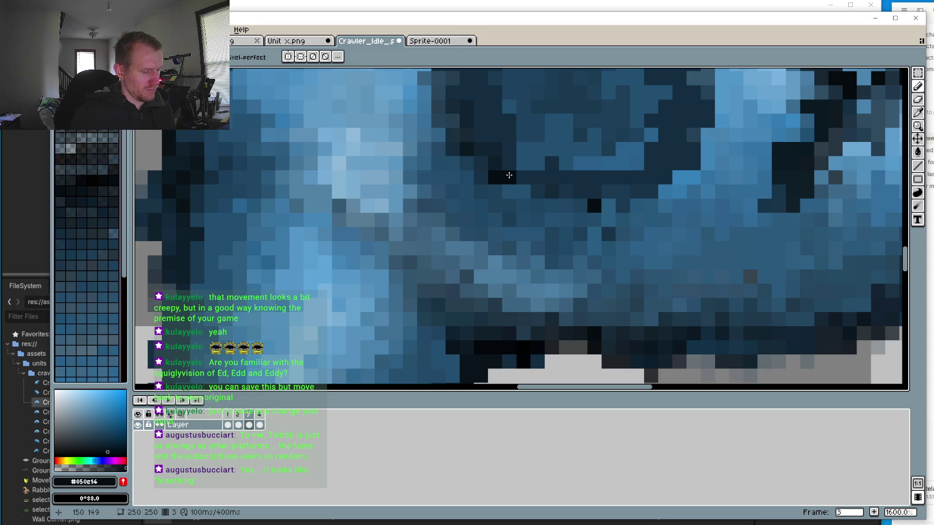
# Repaint that pixel in dark blue #0f1f2b, then pick body blue #152c41 for drawing
pyautogui.press('i')
pyautogui.click(580, 205)
pyautogui.press('b')
pyautogui.click(593, 206)
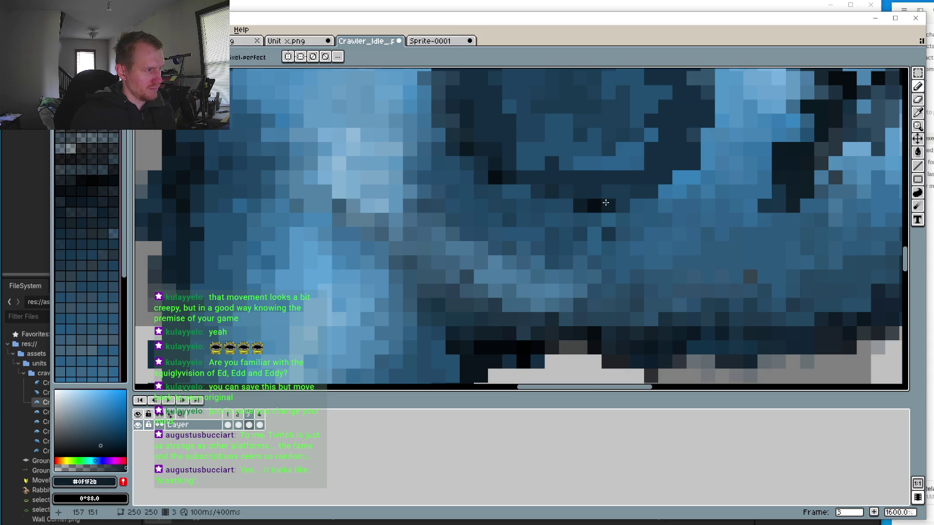
pyautogui.press('i')
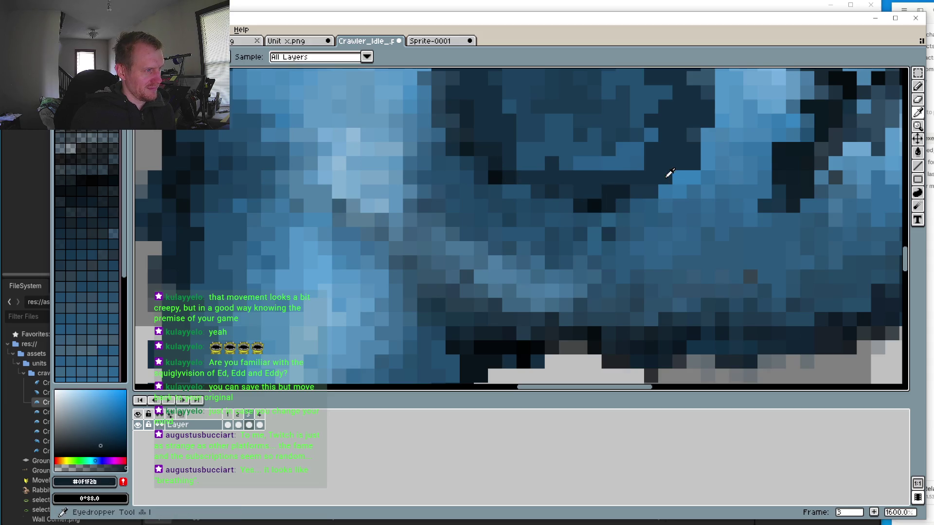
pyautogui.click(669, 173)
pyautogui.press('b')
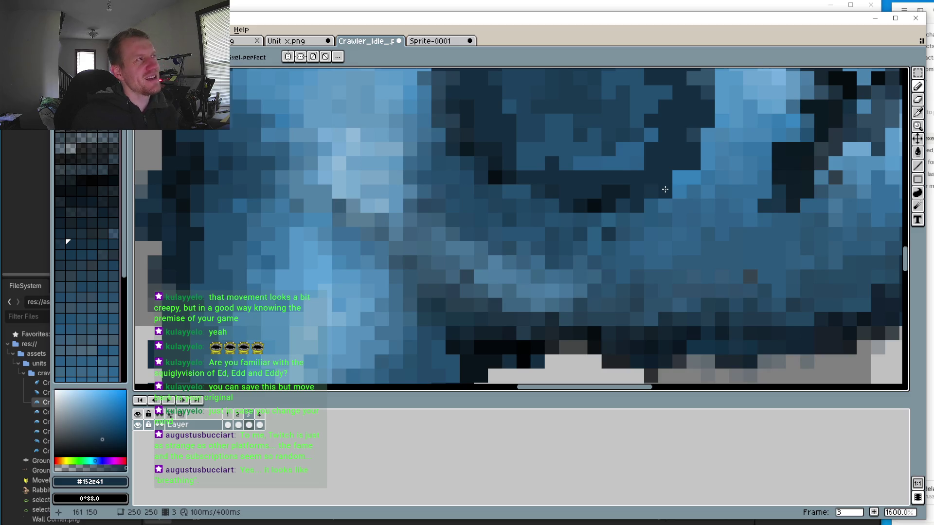
pyautogui.scroll(-4, 603, 222)
# Zoom out to view the whole crawler, then switch to frame 2 of the idle animation
pyautogui.scroll(-2, 602, 223)
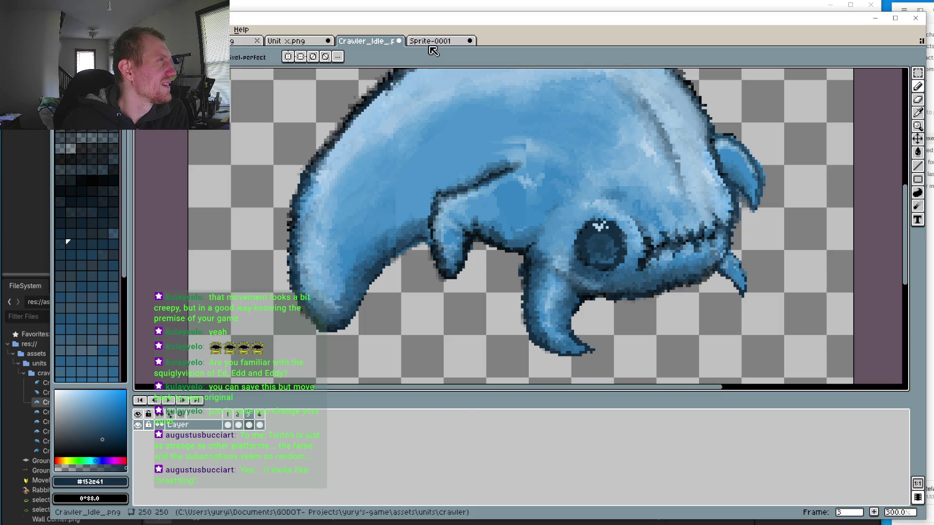
pyautogui.scroll(-2, 464, 160)
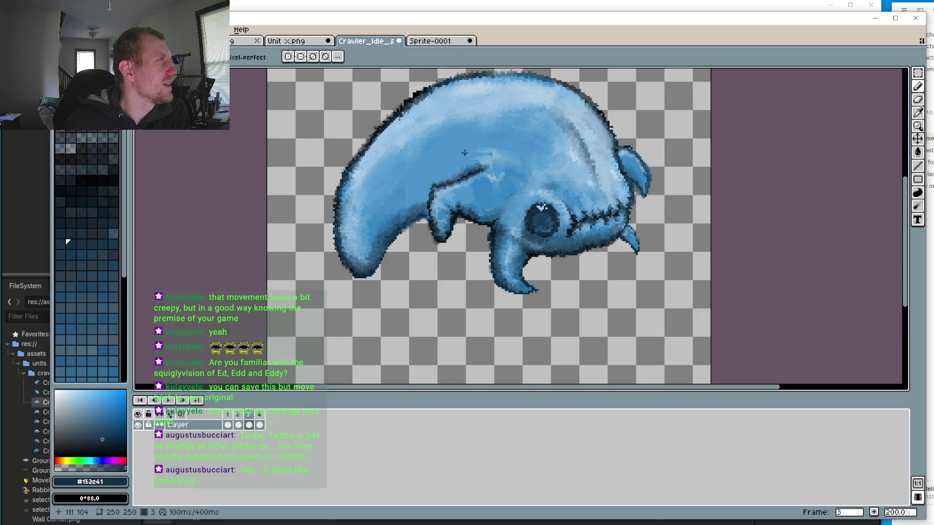
pyautogui.scroll(2, 521, 301)
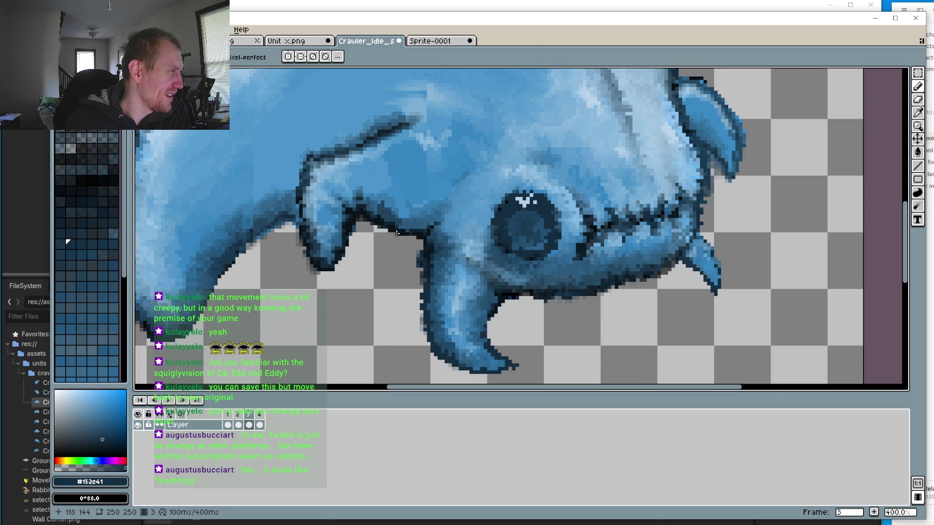
pyautogui.scroll(-1, 397, 233)
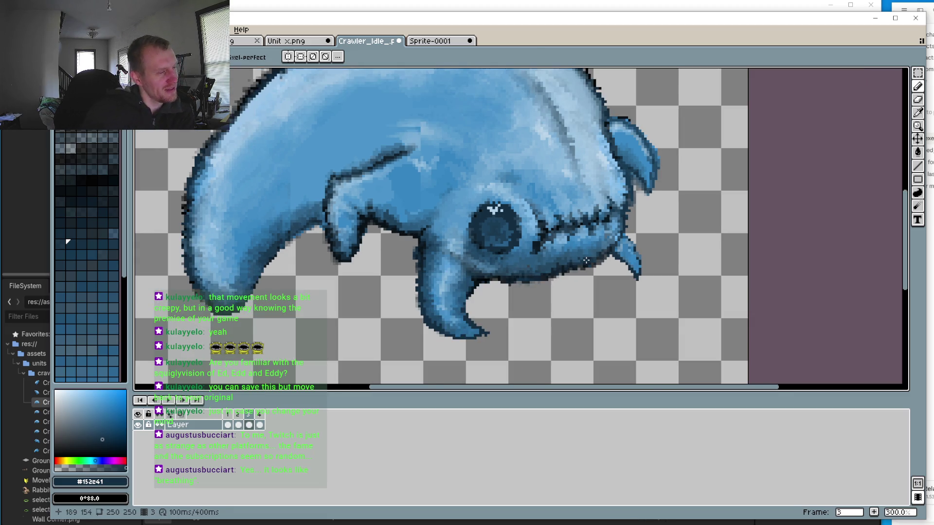
pyautogui.click(238, 425)
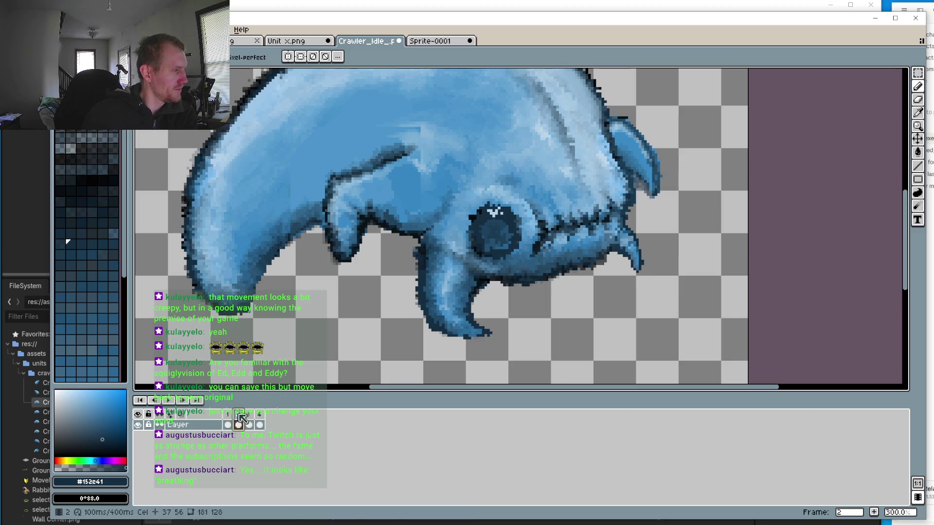
# Step through frames 3 and 1, then view the whole sprite at actual size
pyautogui.click(249, 424)
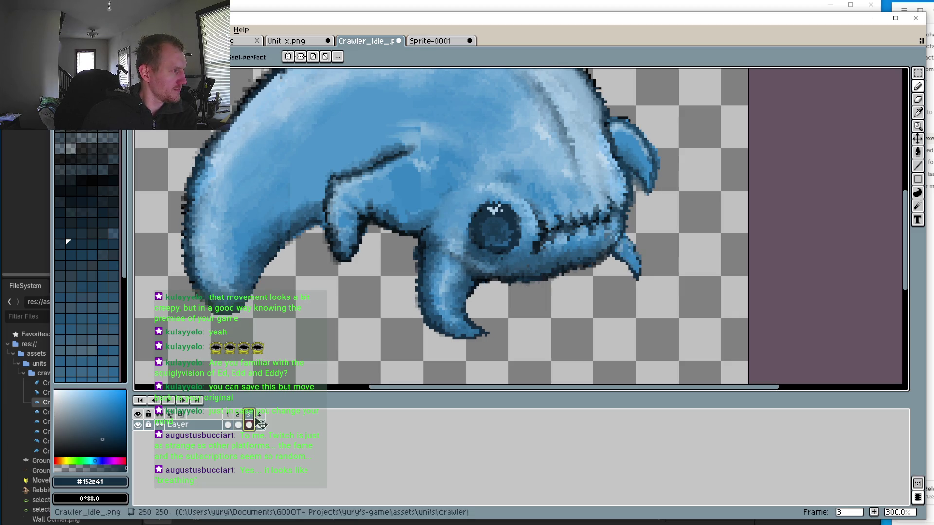
pyautogui.click(167, 401)
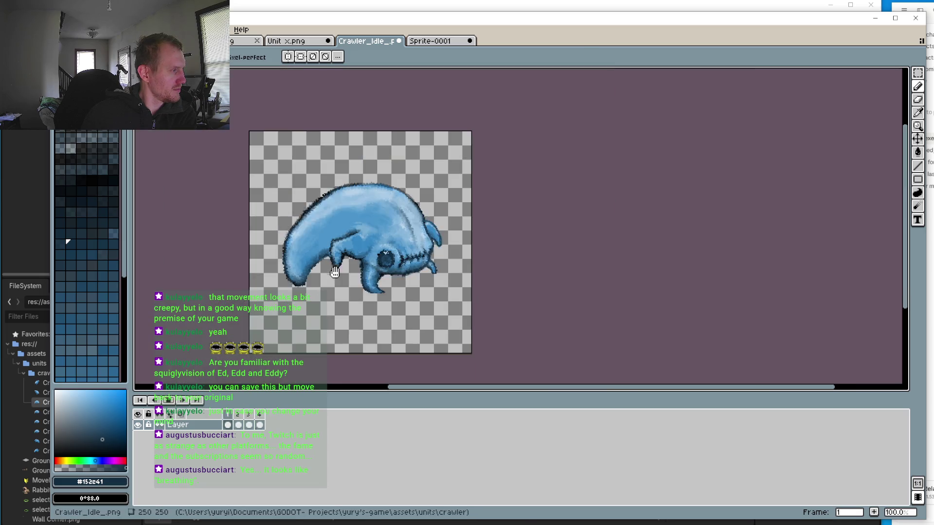
pyautogui.press('1')
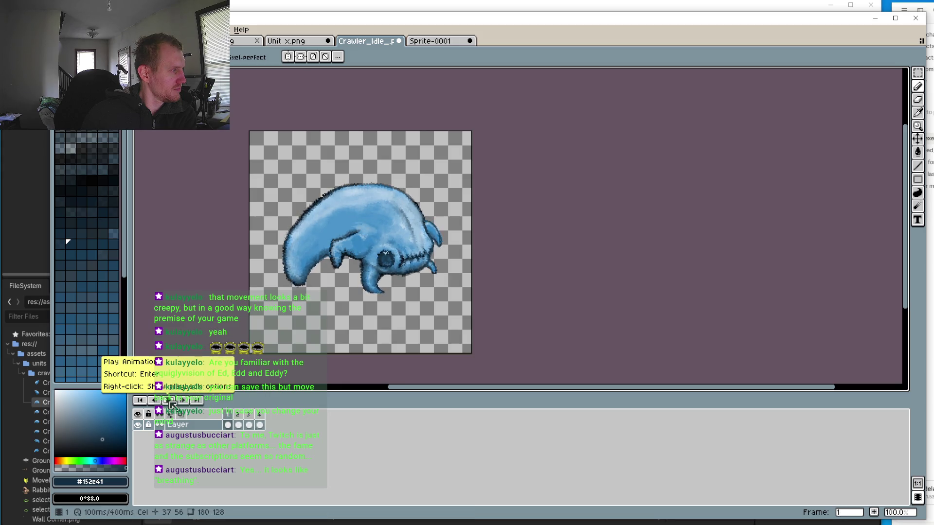
pyautogui.scroll(2, 307, 246)
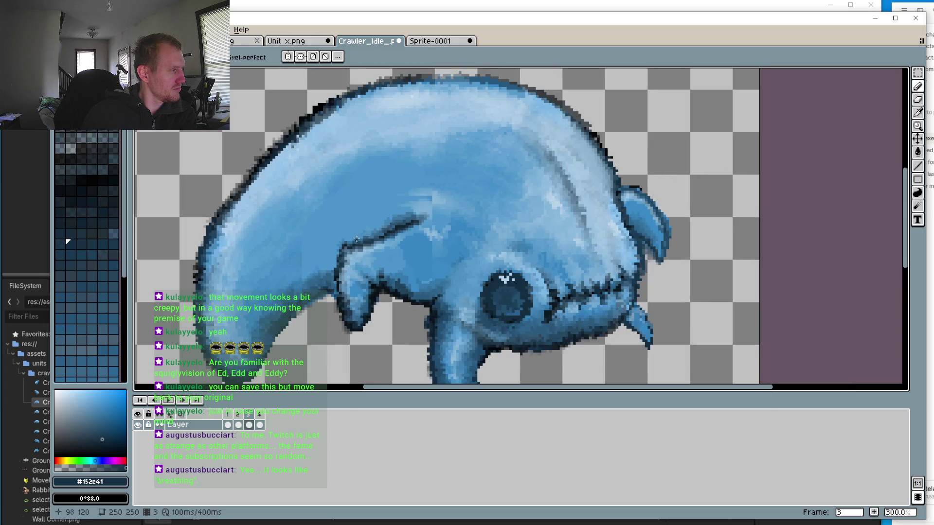
pyautogui.scroll(-1, 371, 248)
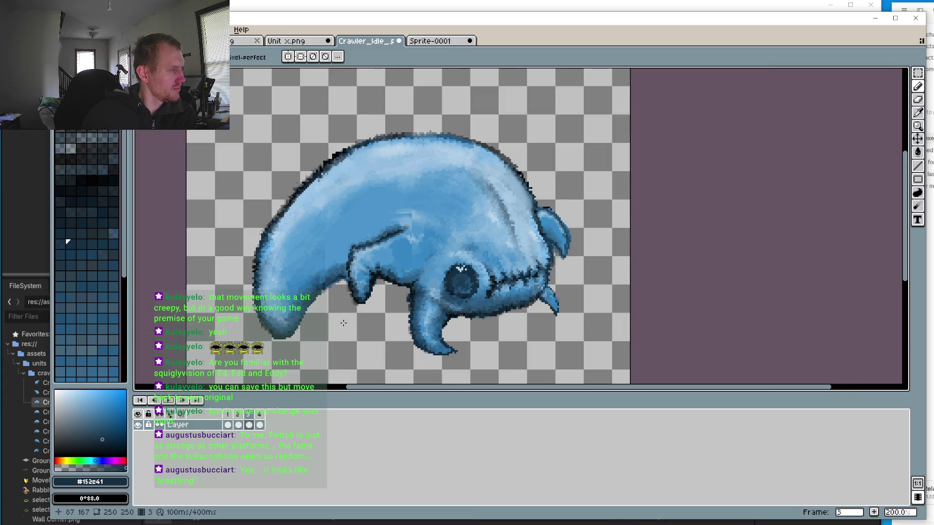
pyautogui.scroll(1, 368, 299)
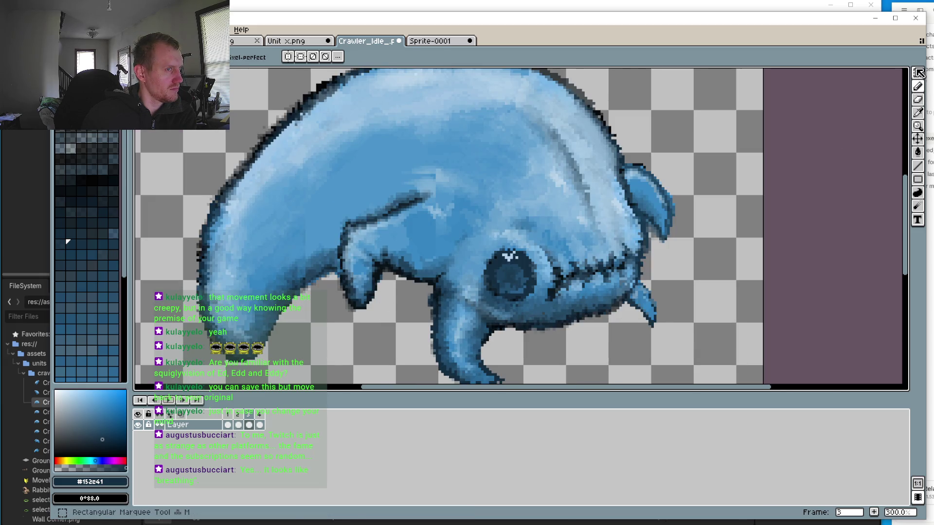
# Marquee-select the crawler's front leg and nudge it one pixel right
pyautogui.click(917, 73)
pyautogui.moveTo(330, 253); pyautogui.dragTo(384, 335)
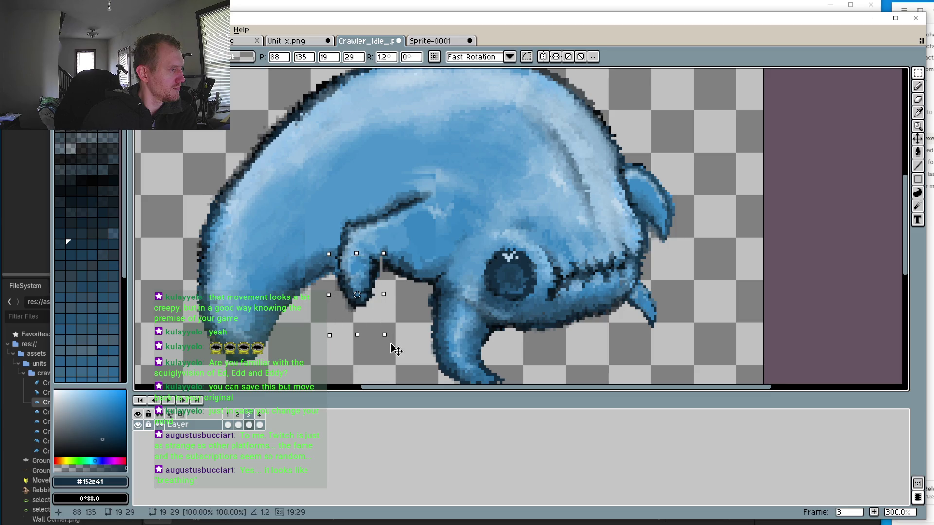
pyautogui.press('Right')
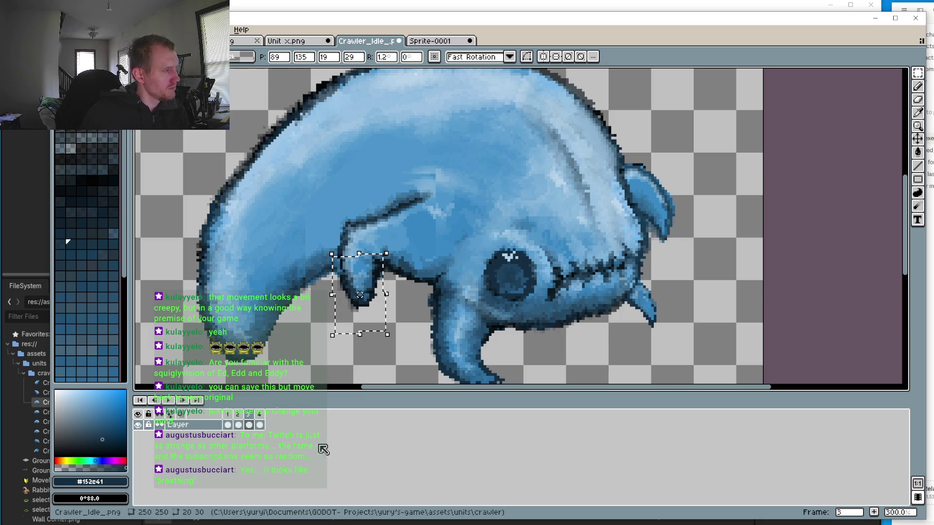
# Go to frame 4 and play the idle animation, adjusting the zoom to watch
pyautogui.click(259, 419)
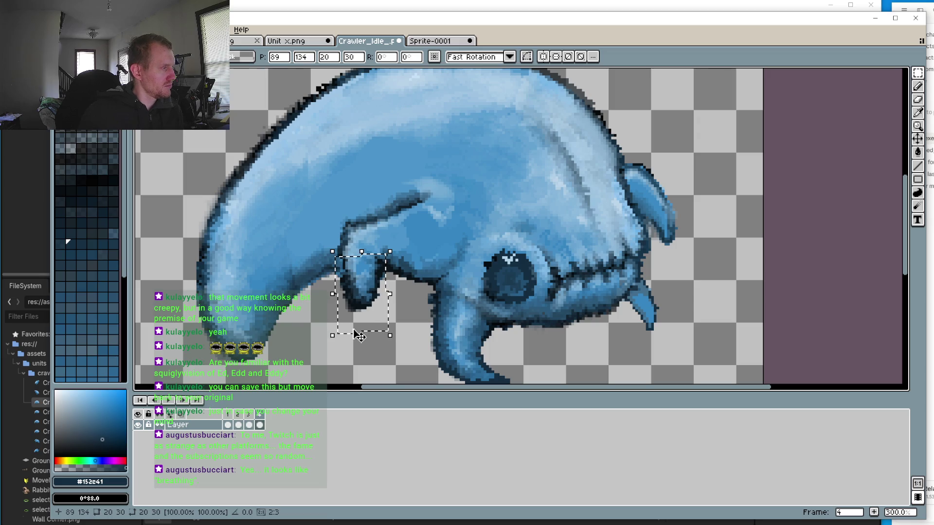
pyautogui.click(171, 401)
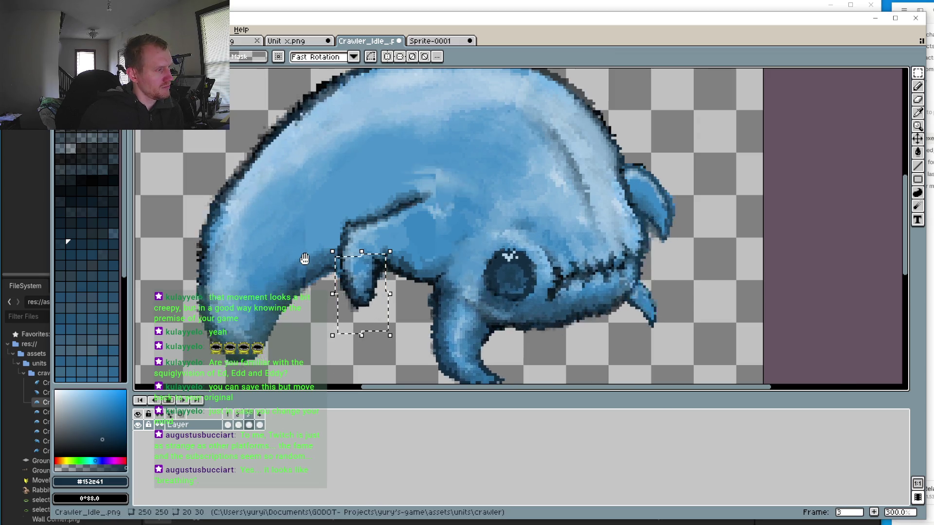
pyautogui.scroll(-3, 319, 360)
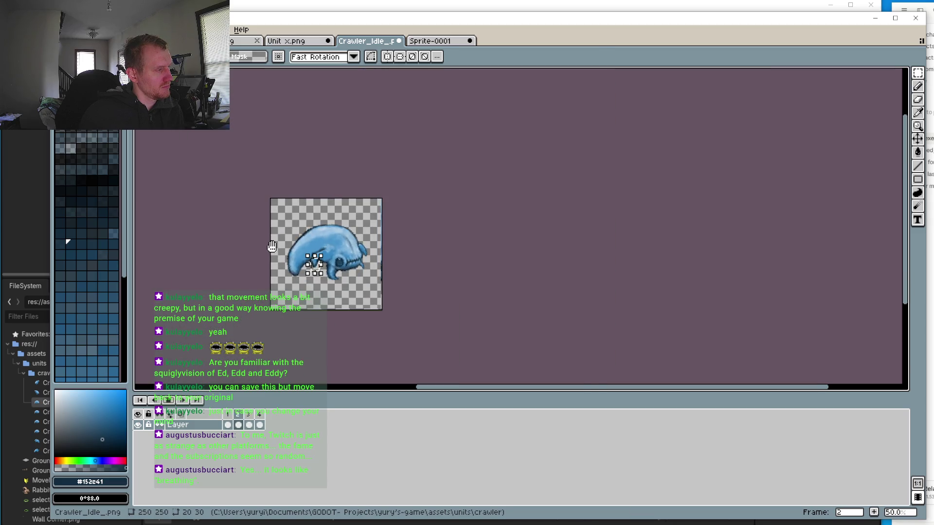
pyautogui.scroll(3, 271, 247)
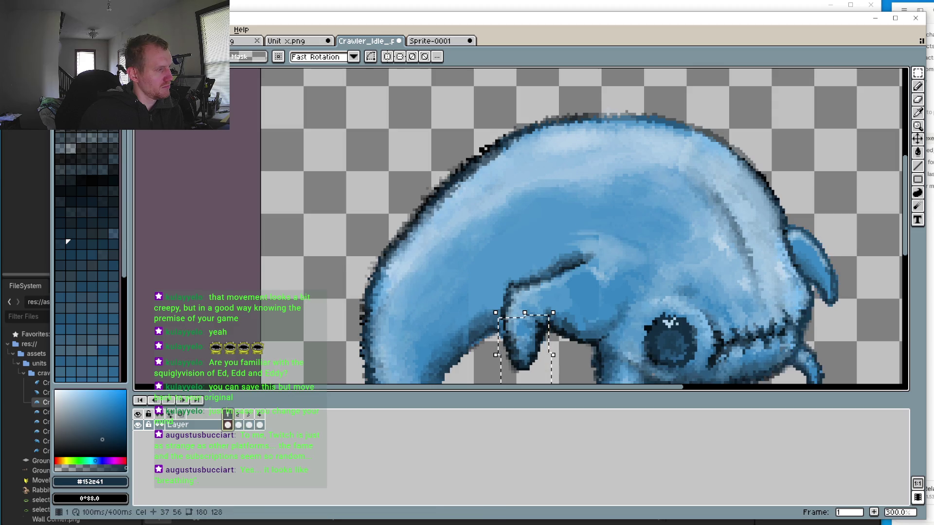
pyautogui.scroll(2, 622, 238)
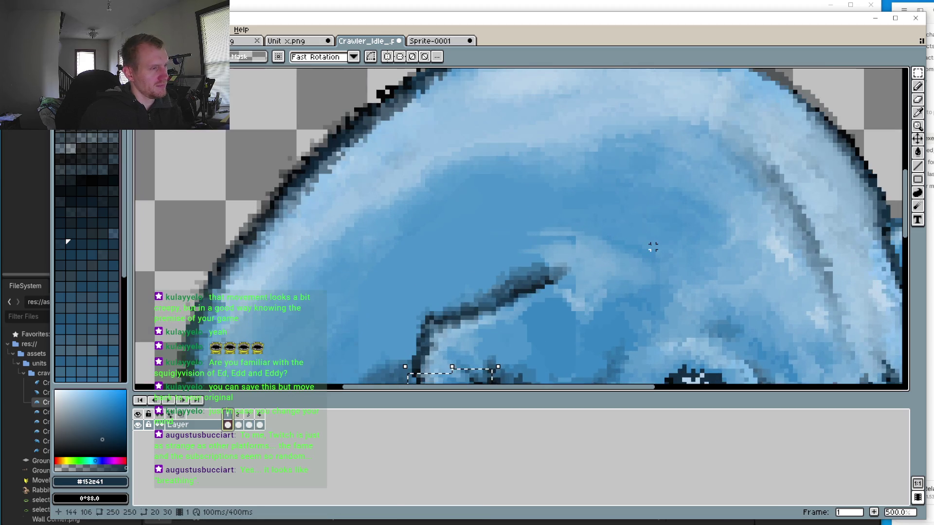
# Sample the head's light blue, clear the leg selection, and tweak the shade
pyautogui.press('i')
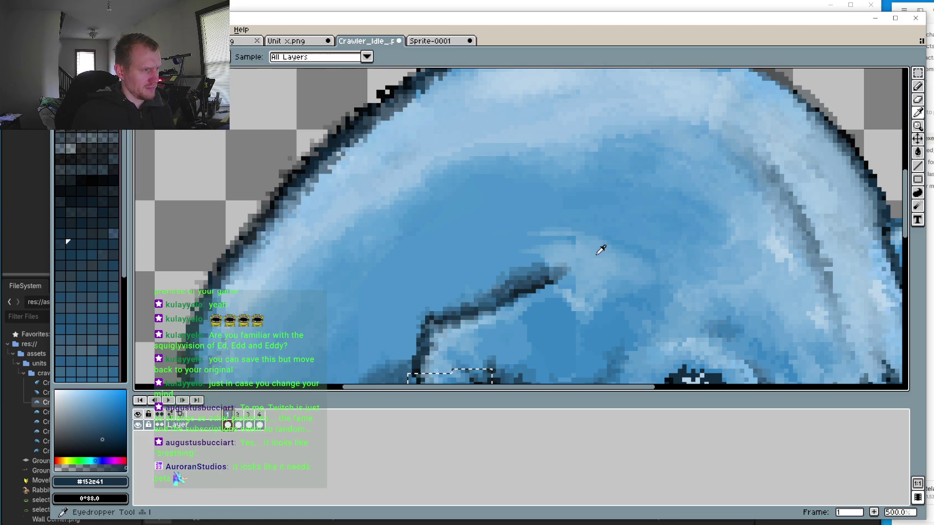
pyautogui.click(584, 250)
pyautogui.press('b')
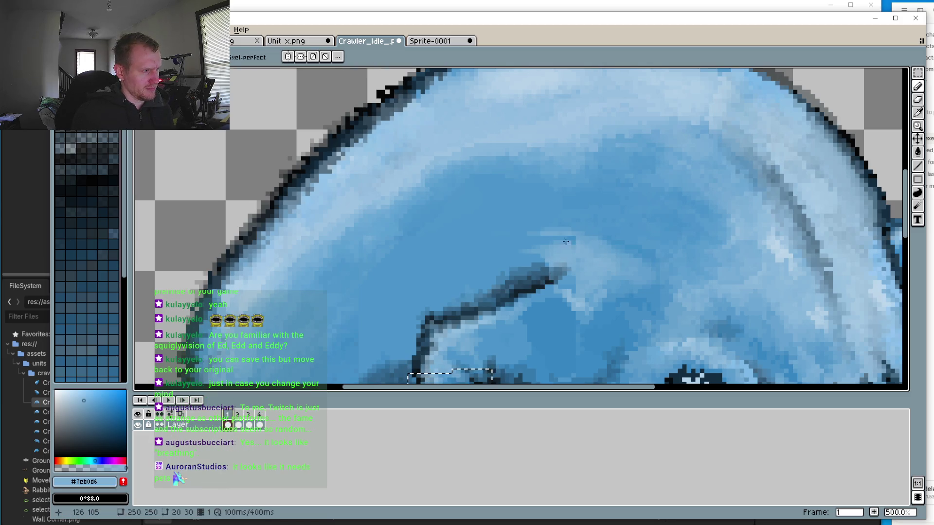
pyautogui.hotkey('ctrl', 'd')
pyautogui.click(917, 73)
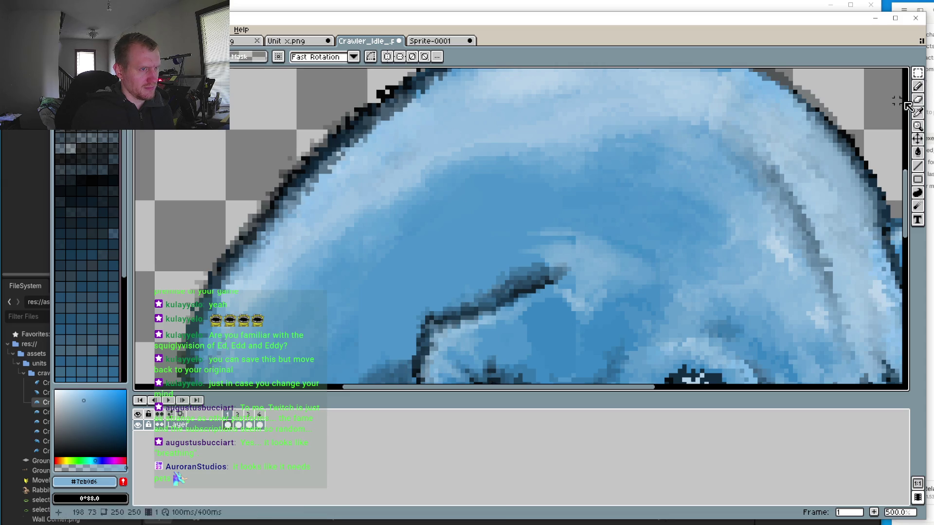
pyautogui.click(921, 88)
pyautogui.scroll(-2, 597, 197)
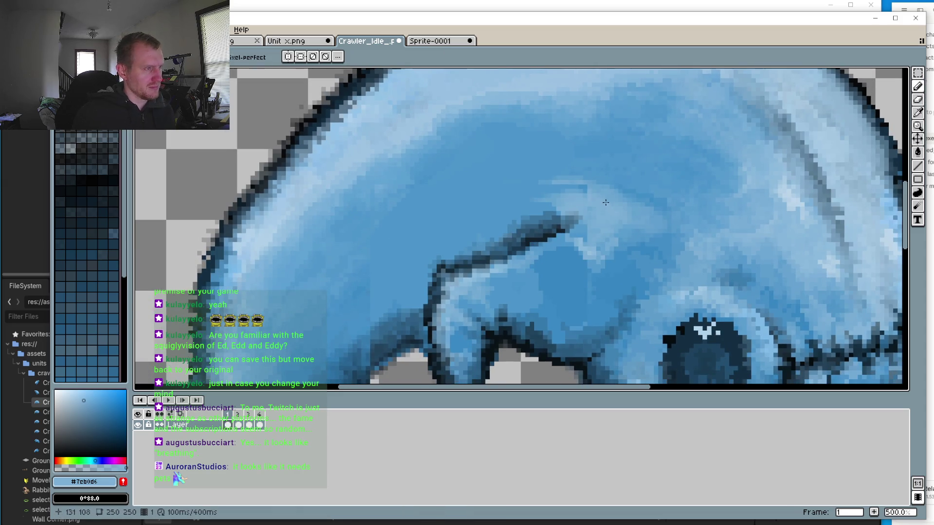
pyautogui.press('i')
pyautogui.press('b')
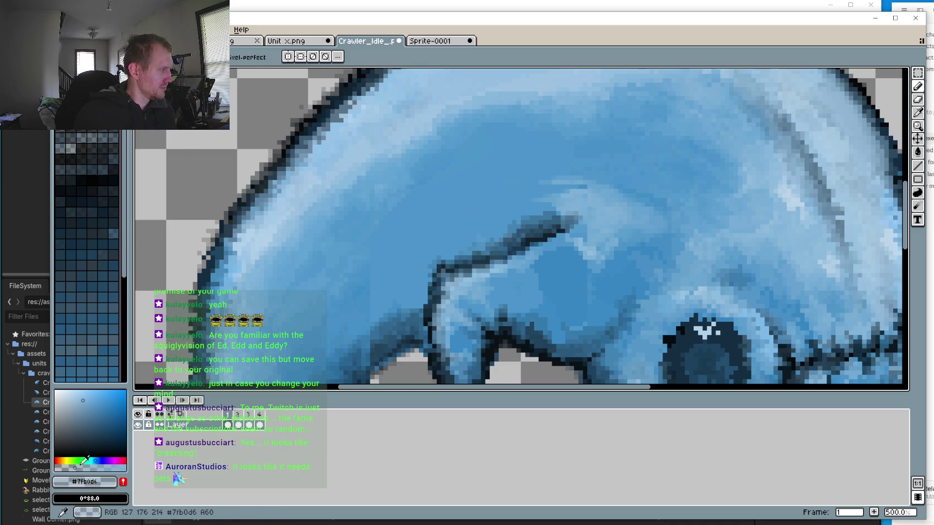
pyautogui.click(579, 192)
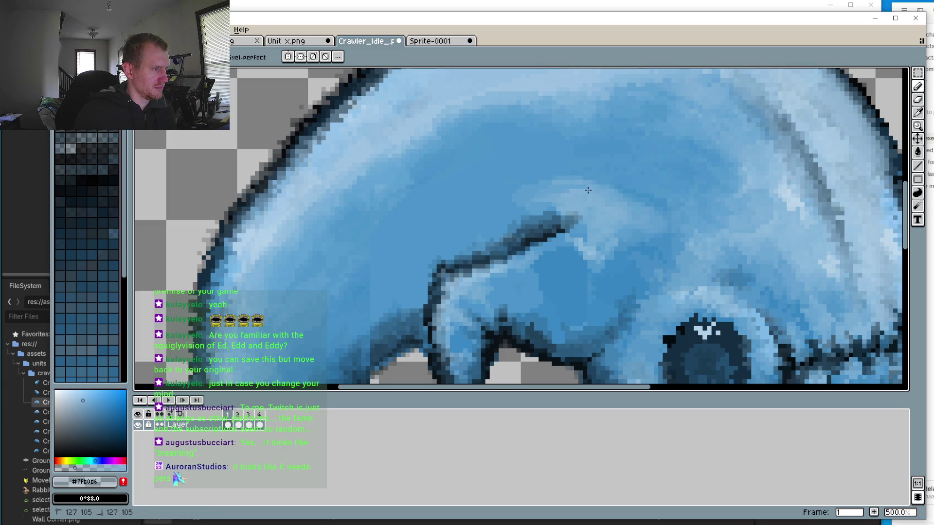
# Paint lighter blue highlights above the brow ridge on frames 2 and 4
pyautogui.click(234, 425)
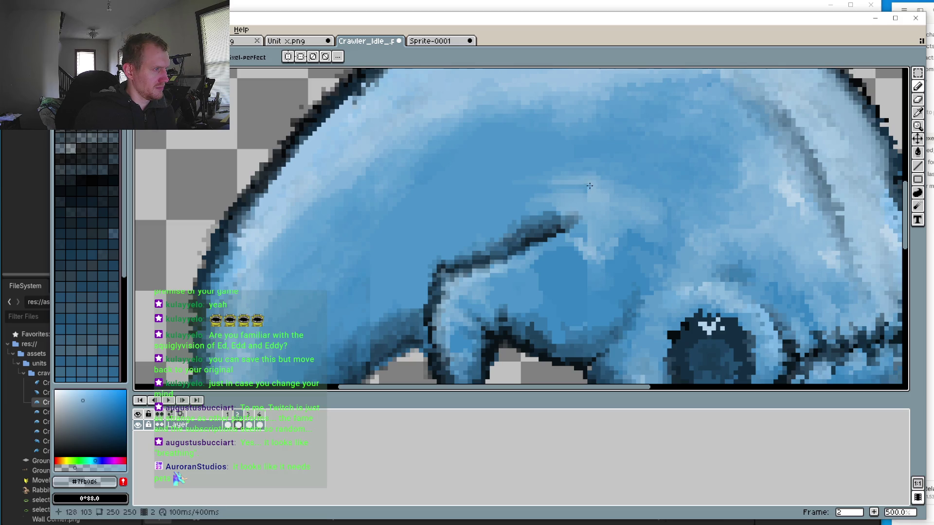
pyautogui.moveTo(543, 193); pyautogui.dragTo(539, 194)
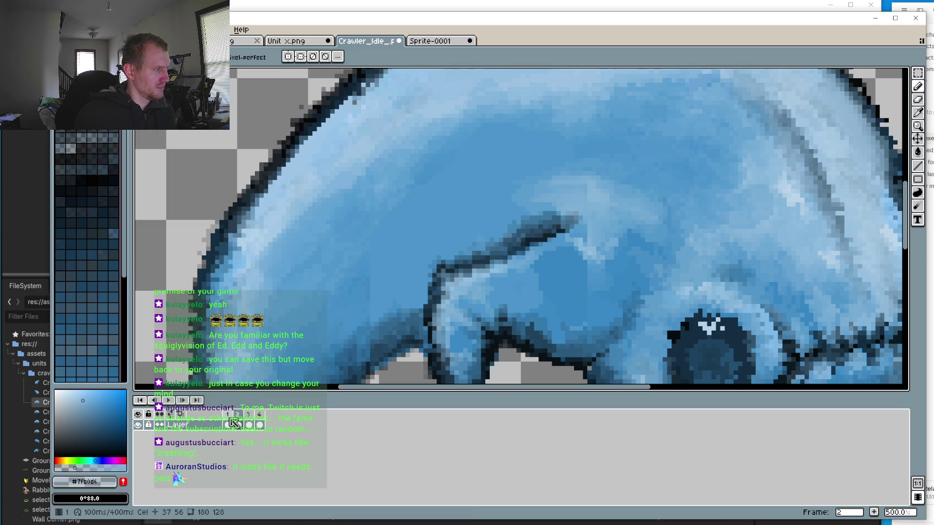
pyautogui.click(252, 419)
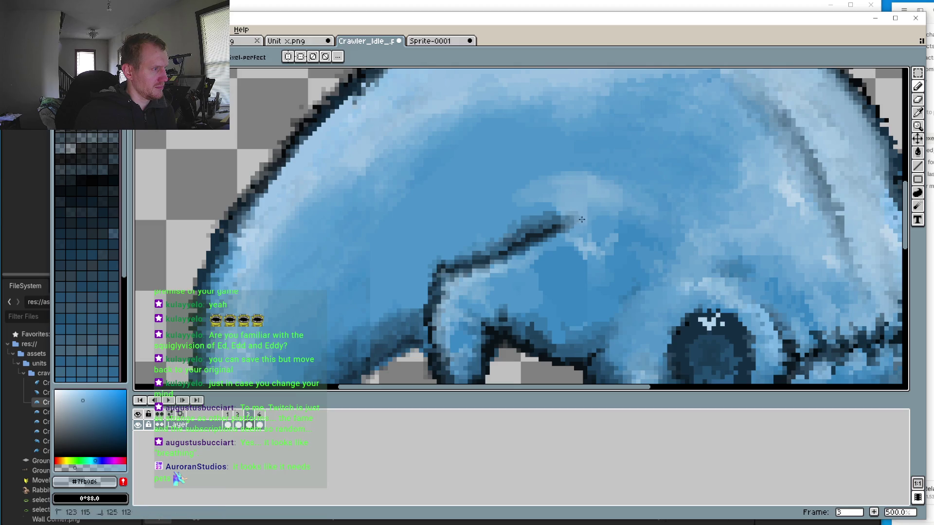
pyautogui.click(259, 413)
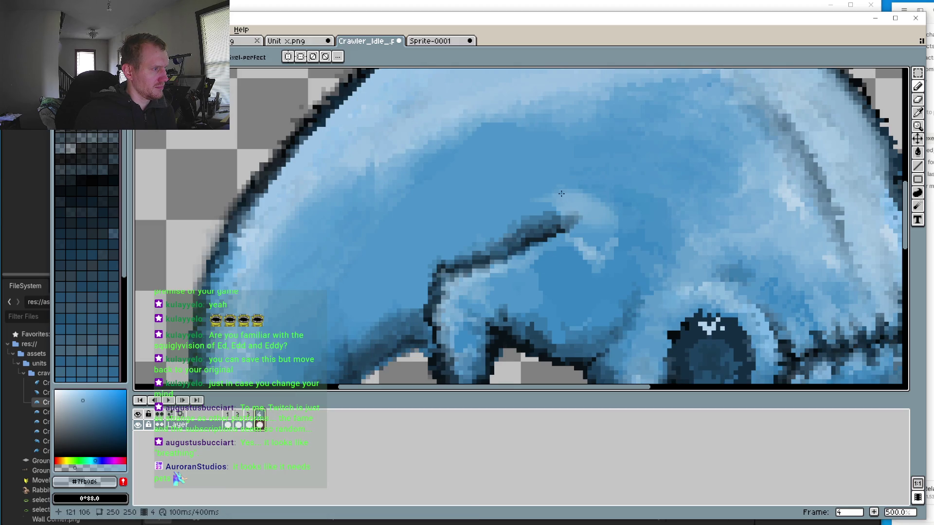
pyautogui.moveTo(539, 181); pyautogui.dragTo(605, 189)
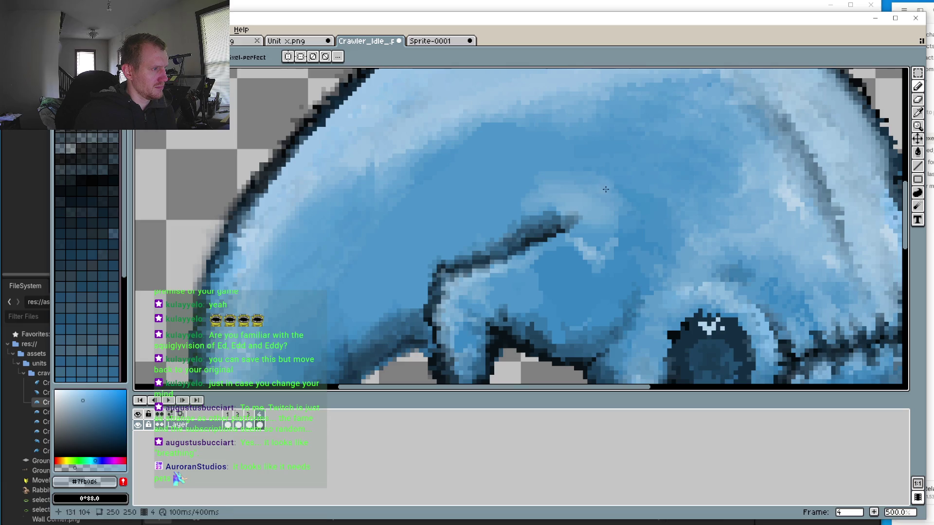
# Flip between frames 3, 4 and 1 to compare the brow highlights
pyautogui.click(247, 416)
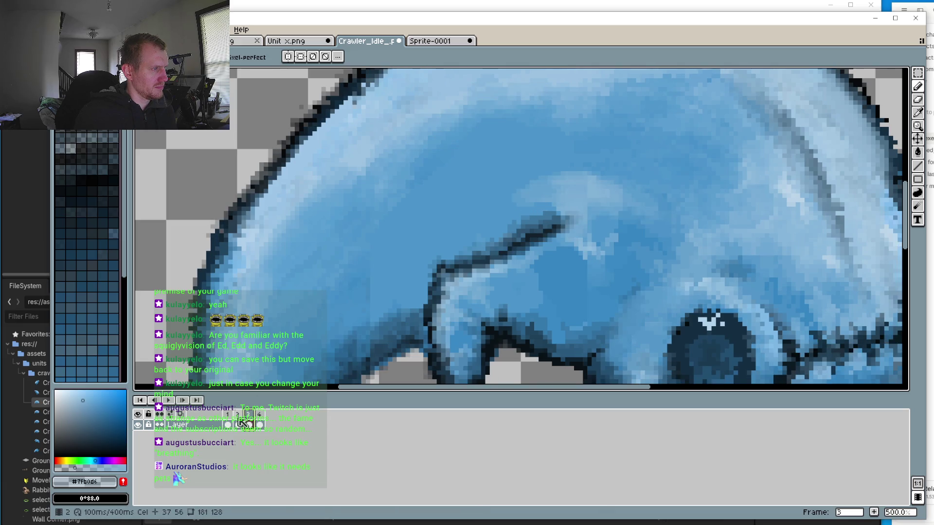
pyautogui.press('Home')
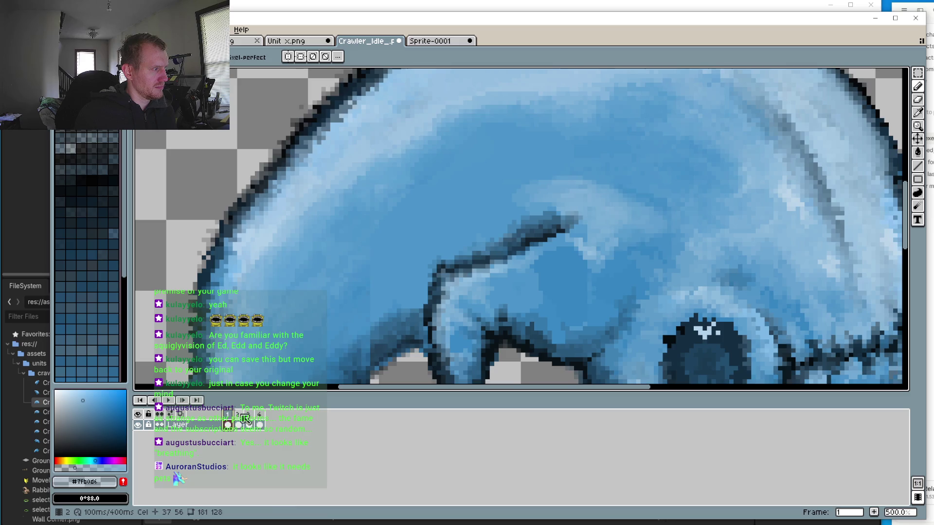
pyautogui.click(247, 417)
pyautogui.click(259, 416)
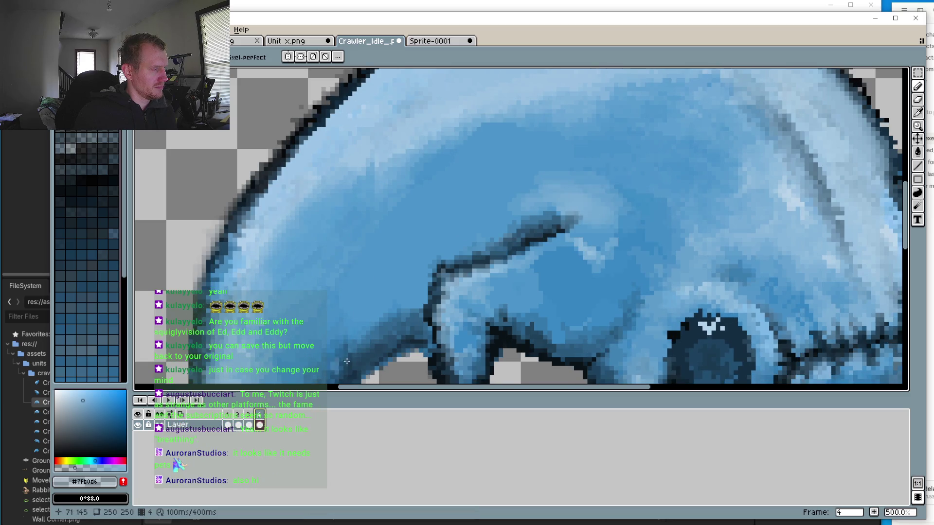
pyautogui.press('Home')
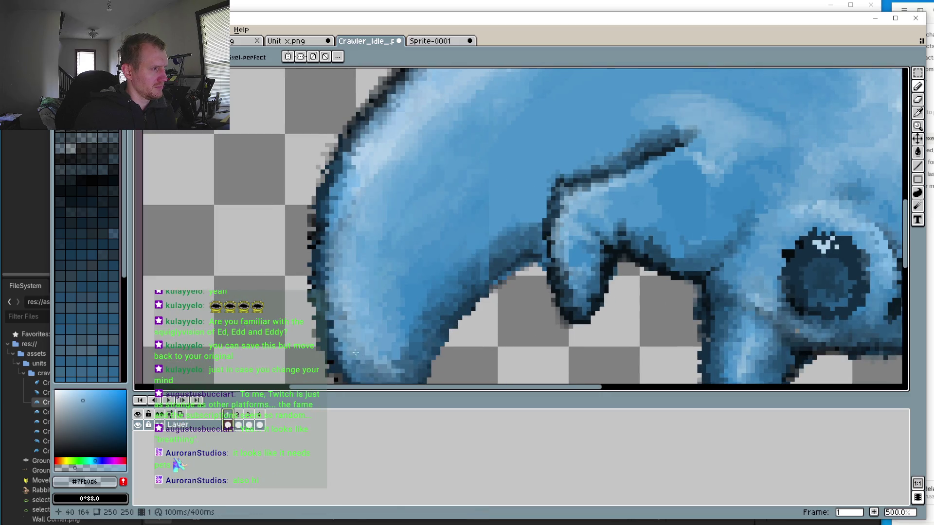
# Undo the last pencil stroke and pick mid blue #4490c7 from the body
pyautogui.scroll(-2, 355, 352)
pyautogui.scroll(3, 479, 199)
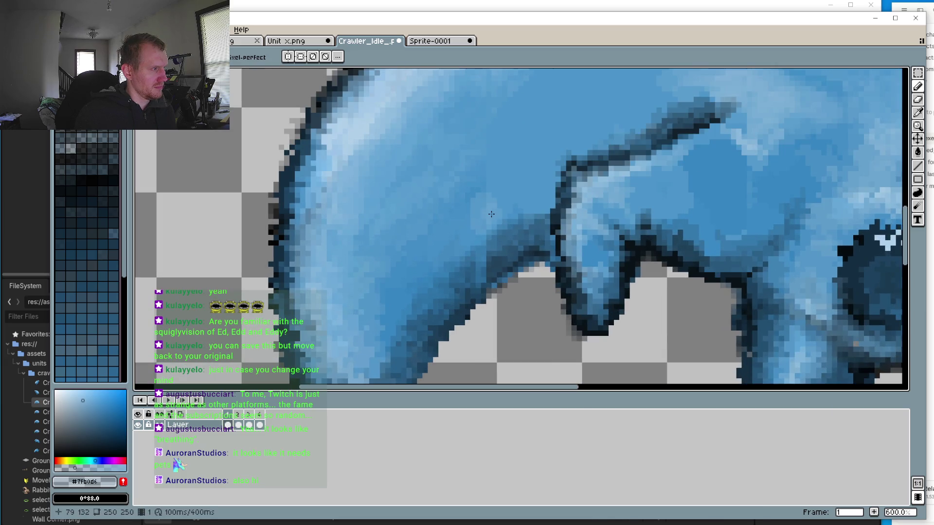
pyautogui.hotkey('ctrl', 'z')
pyautogui.press('i')
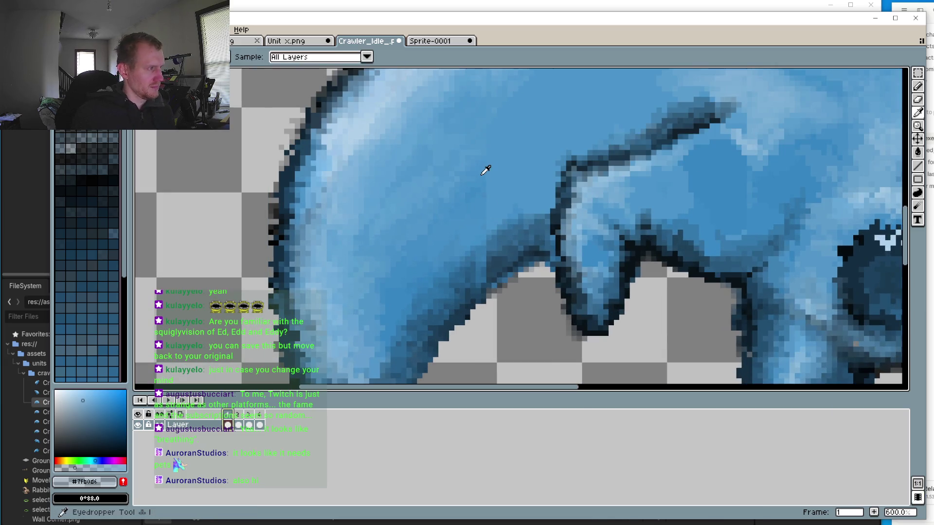
pyautogui.click(489, 173)
pyautogui.press('b')
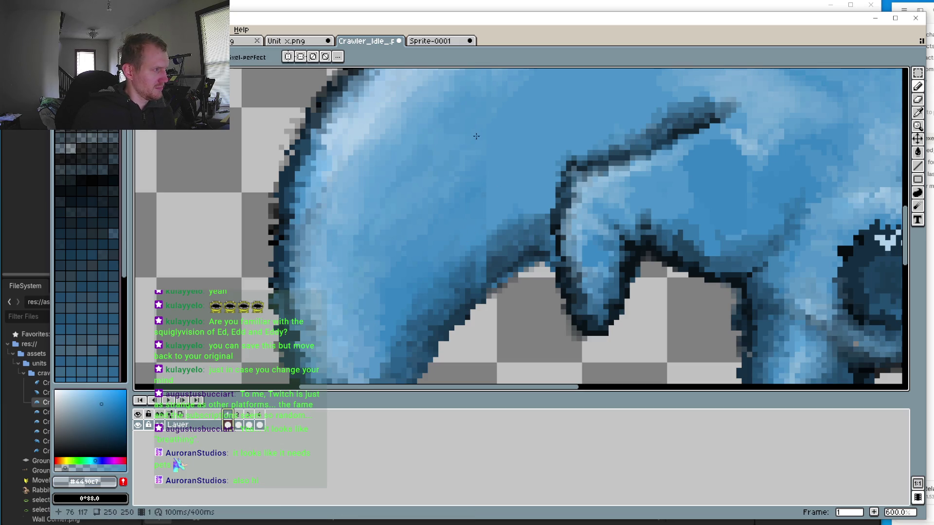
pyautogui.scroll(3, 488, 196)
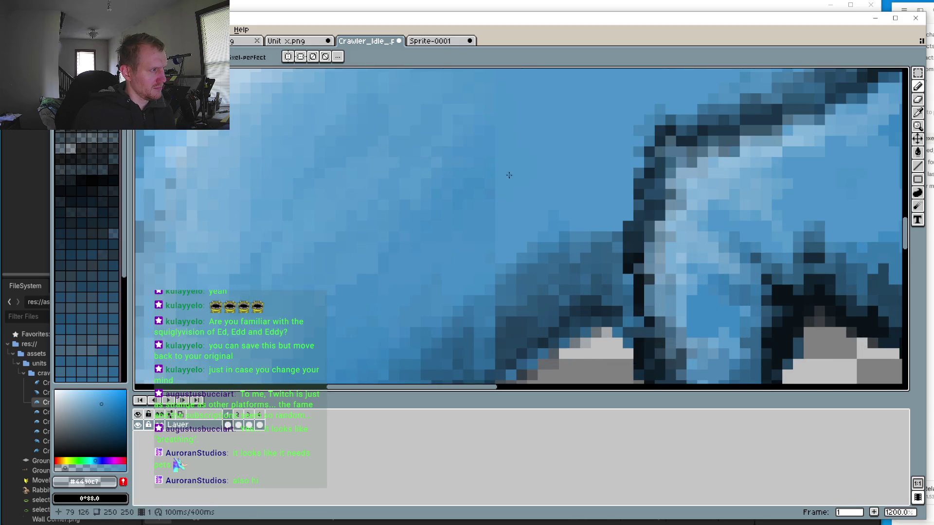
pyautogui.scroll(-2, 471, 200)
# Play the idle animation while panning the view around the crawler
pyautogui.press('i')
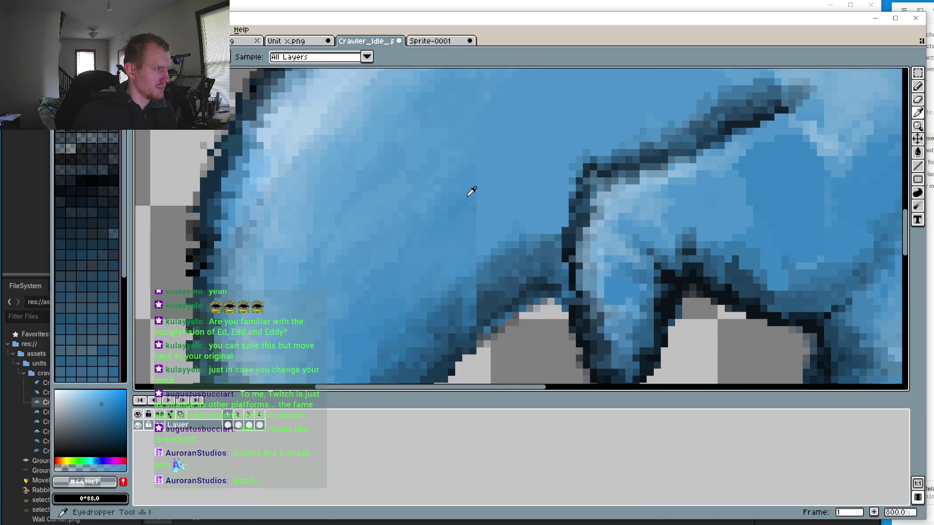
pyautogui.press('b')
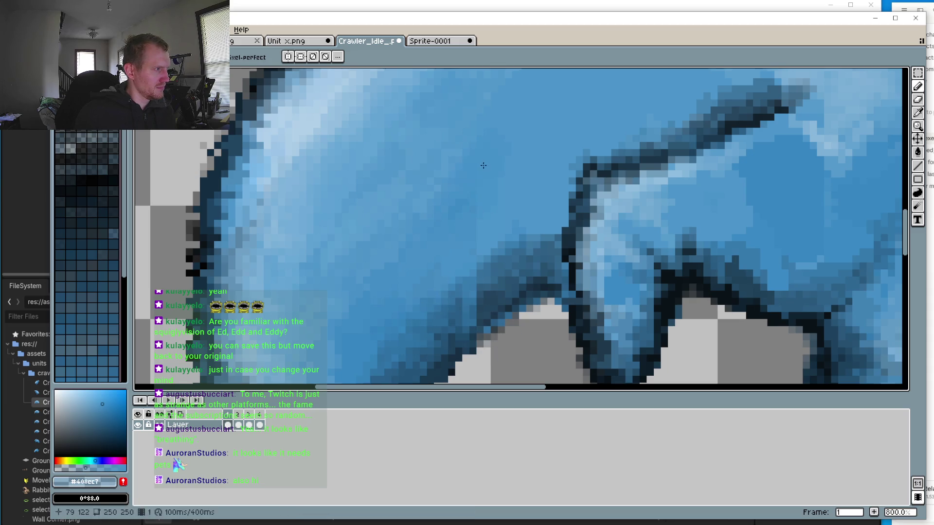
pyautogui.scroll(3, 497, 157)
pyautogui.hscroll(1, 502, 158)
pyautogui.scroll(-3, 438, 229)
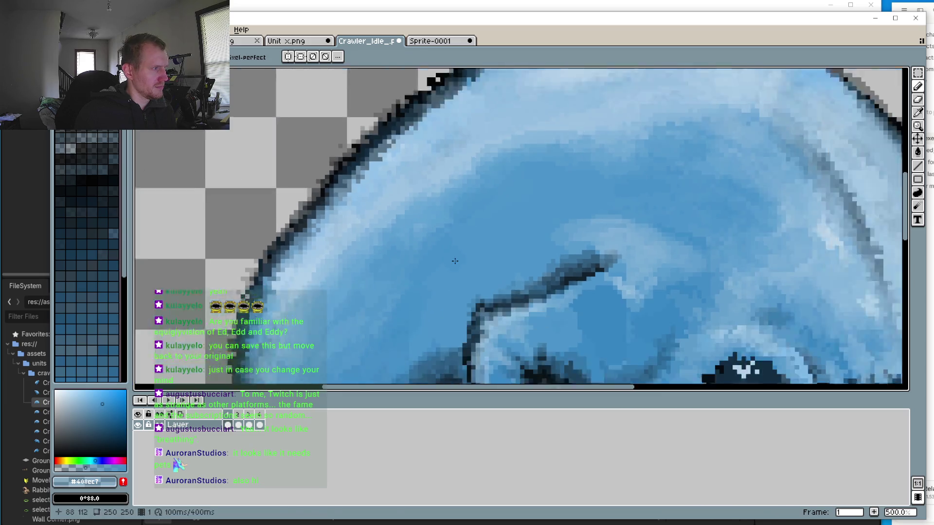
pyautogui.press('Return')
pyautogui.scroll(-2, 364, 293)
pyautogui.hscroll(1, 363, 293)
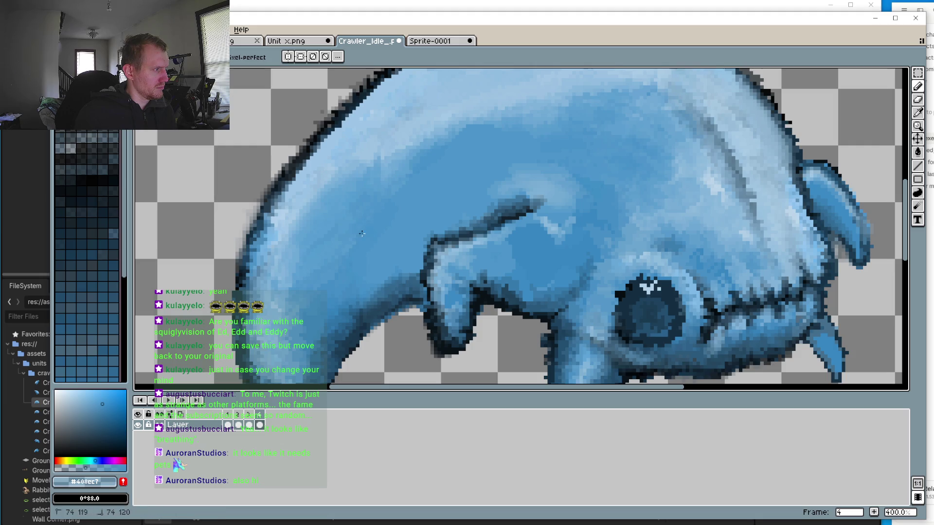
# Pick darker blue #376f98 from the body and clear the sprite selection
pyautogui.press('i')
pyautogui.keyDown('alt'); pyautogui.click(385, 291); pyautogui.keyUp('alt')
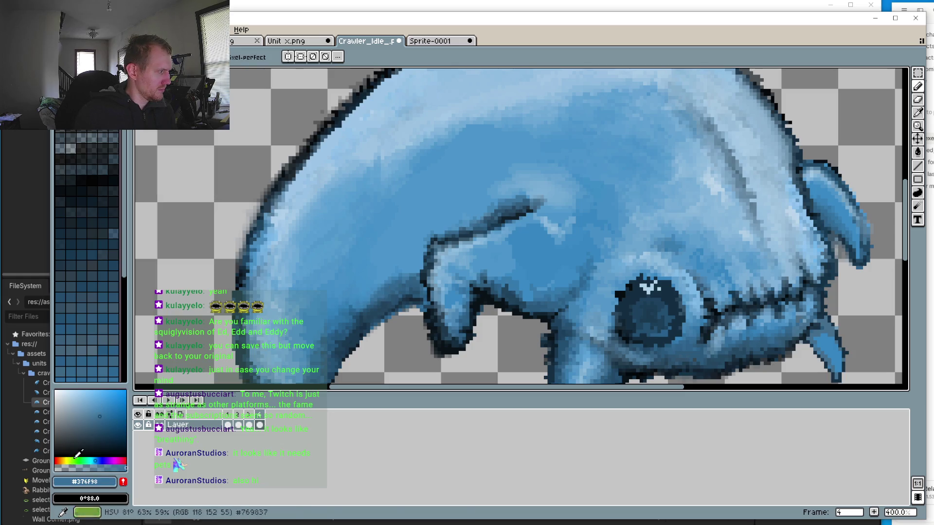
pyautogui.hotkey('ctrl', 'd')
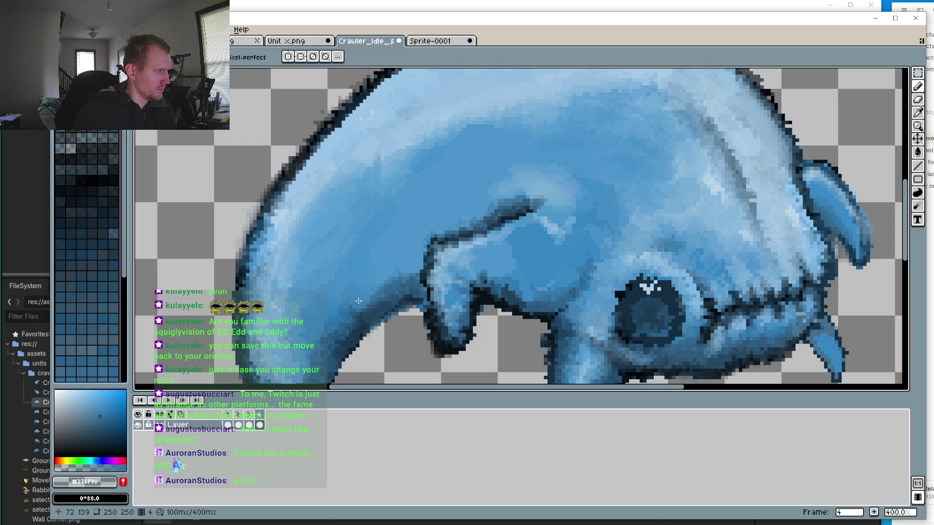
pyautogui.click(412, 272)
pyautogui.moveTo(382, 269); pyautogui.dragTo(380, 274)
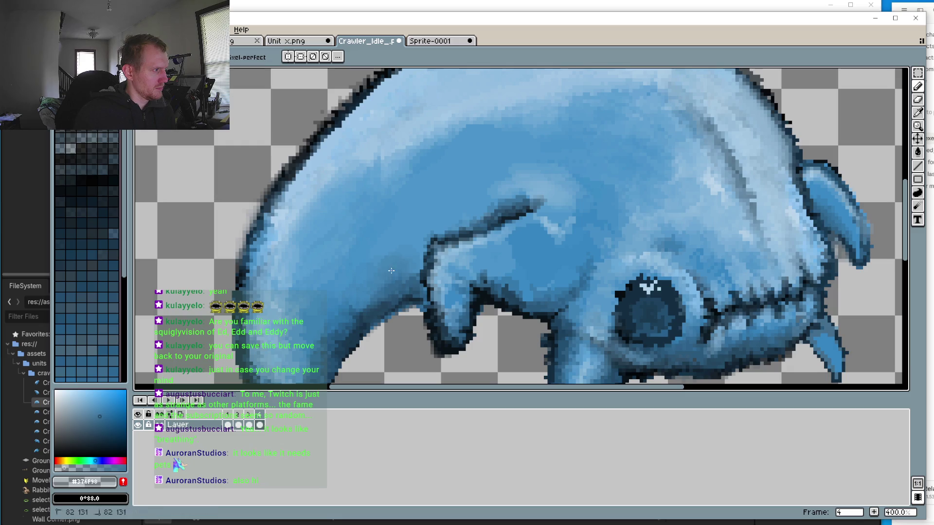
# On frame 2 choose darker blue #2e6186, then play and stop on frame 3
pyautogui.click(238, 414)
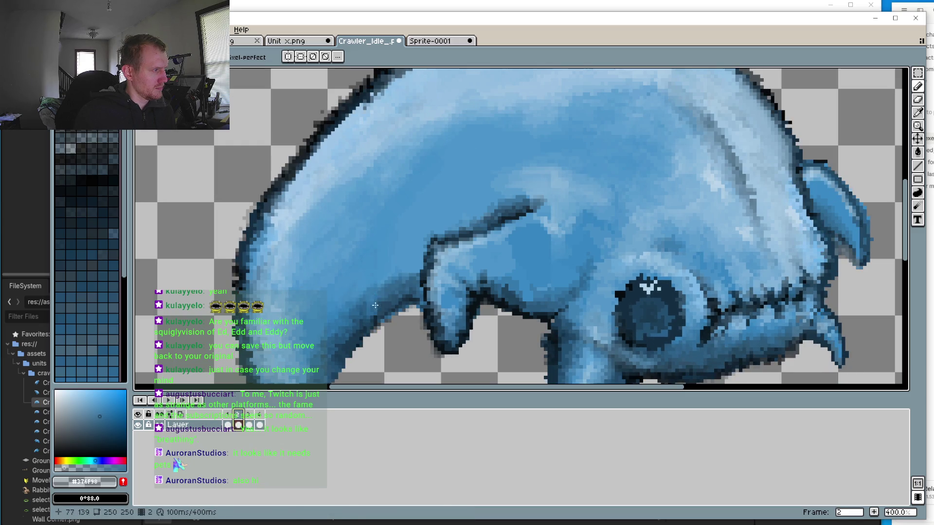
pyautogui.keyDown('alt'); pyautogui.click(404, 280); pyautogui.keyUp('alt')
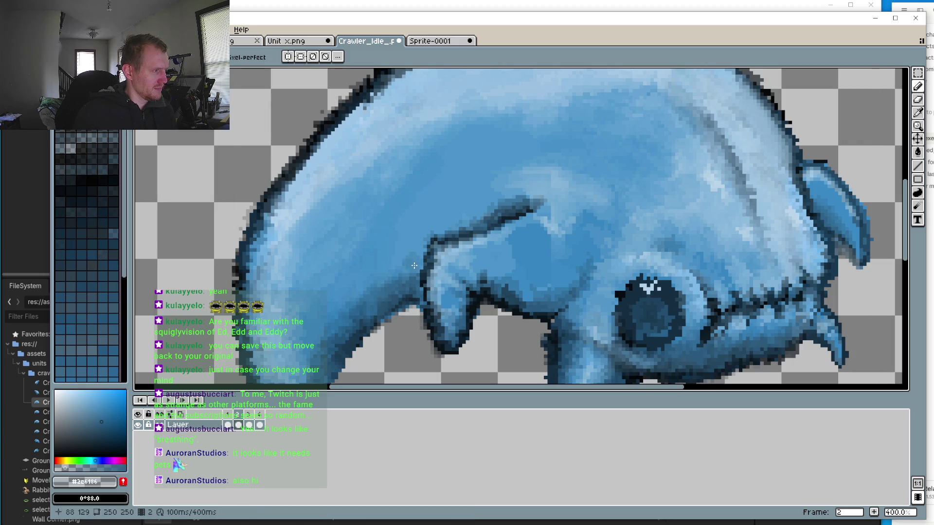
pyautogui.click(174, 405)
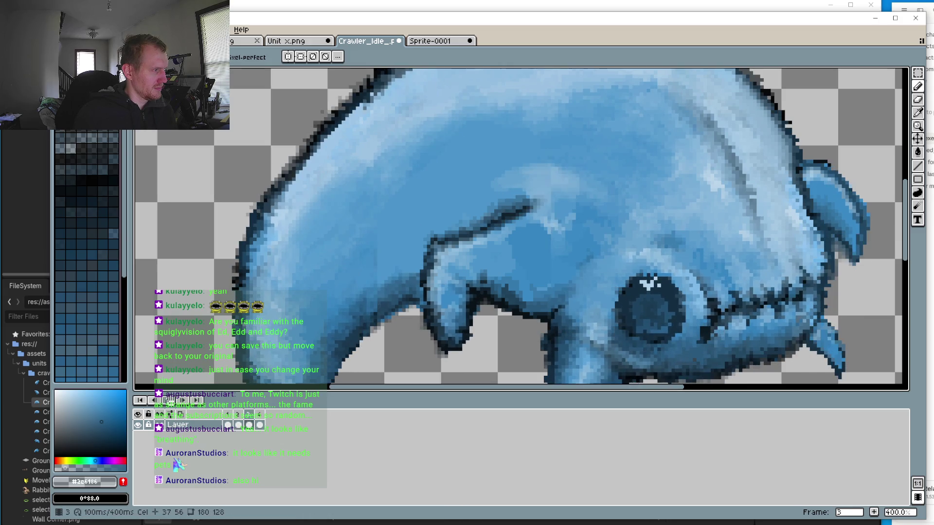
pyautogui.click(174, 404)
pyautogui.scroll(-4, 268, 349)
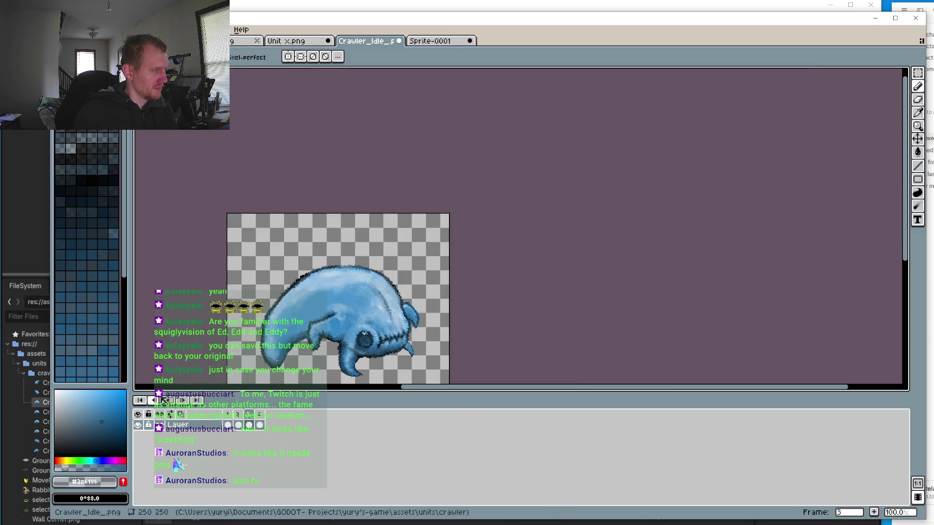
pyautogui.click(185, 402)
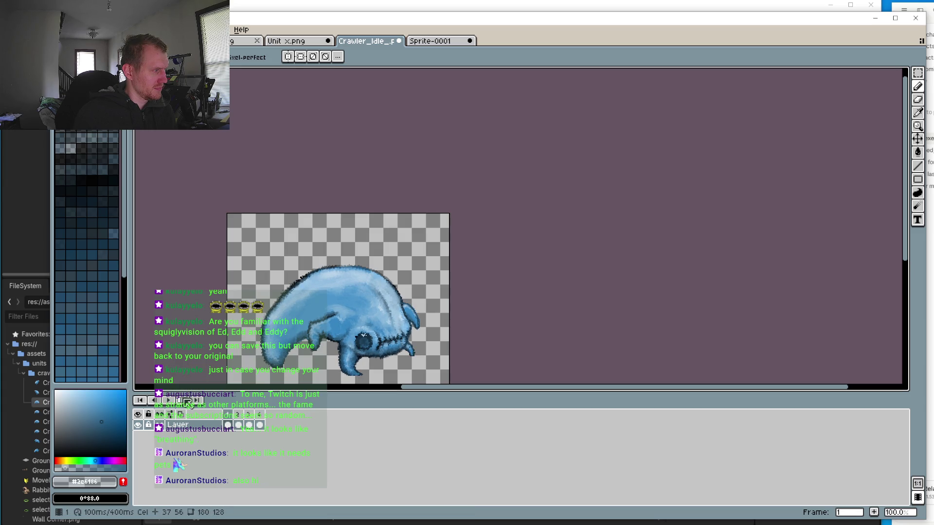
pyautogui.click(188, 403)
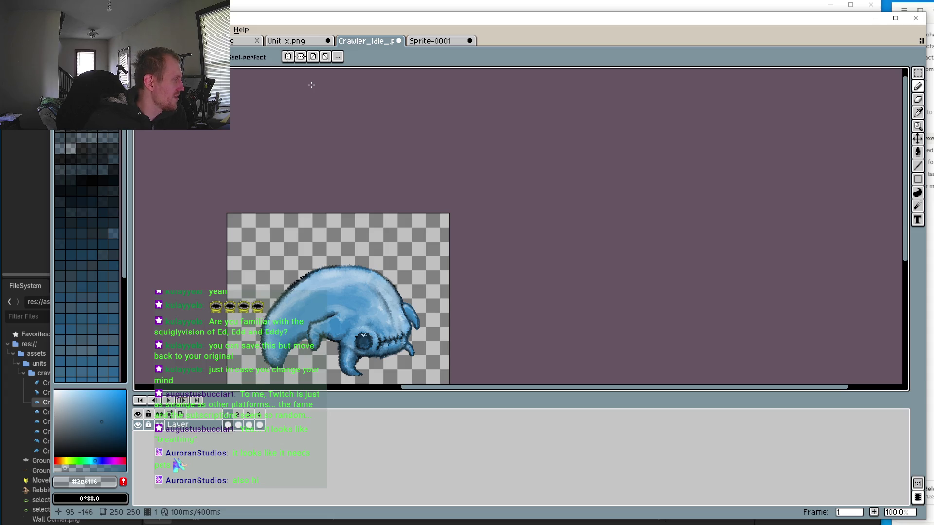
pyautogui.moveTo(340, 287); pyautogui.dragTo(353, 238)
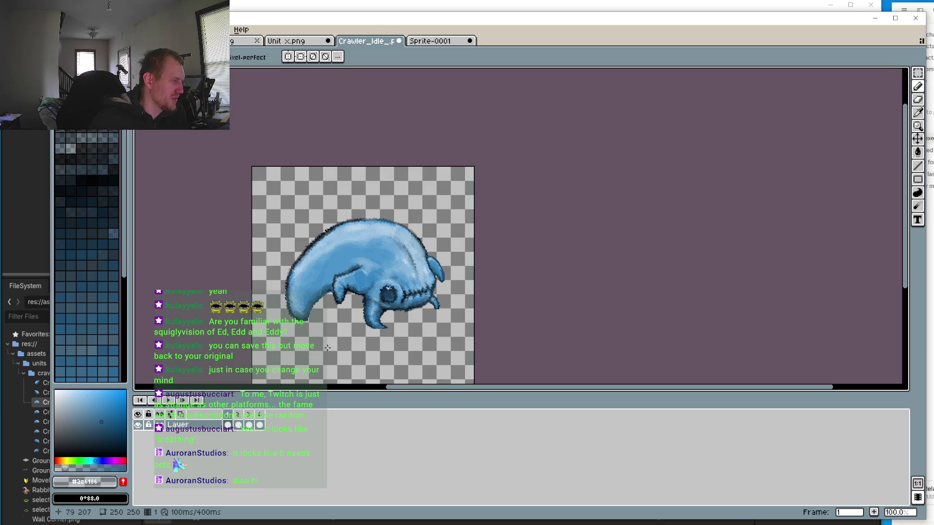
pyautogui.scroll(3, 327, 347)
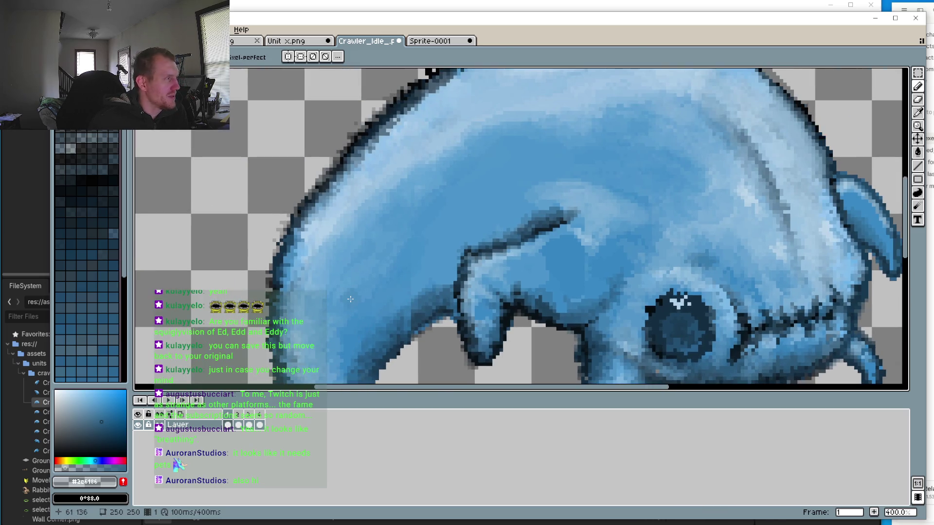
pyautogui.scroll(-2, 350, 299)
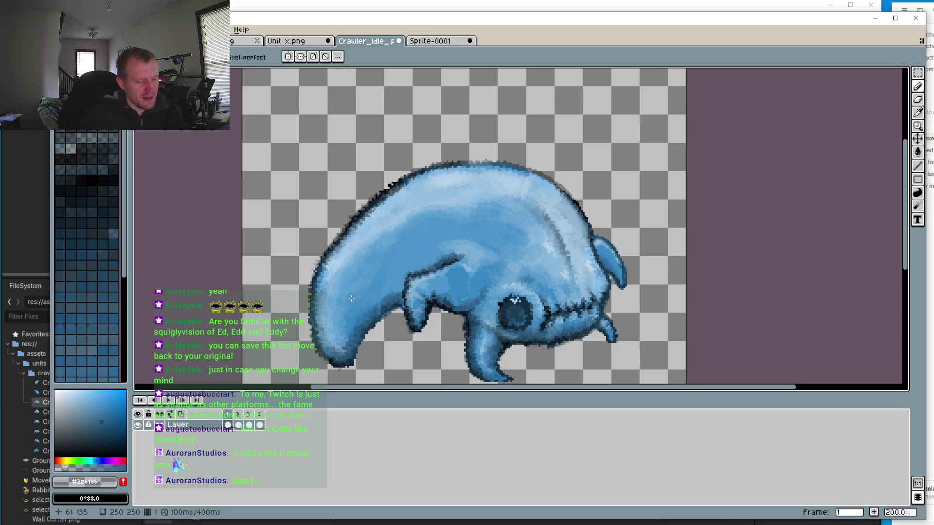
pyautogui.scroll(4, 390, 347)
# Sample dark blue #2b5777 from the crawler and step through frames 2, 3 and 4
pyautogui.press('i')
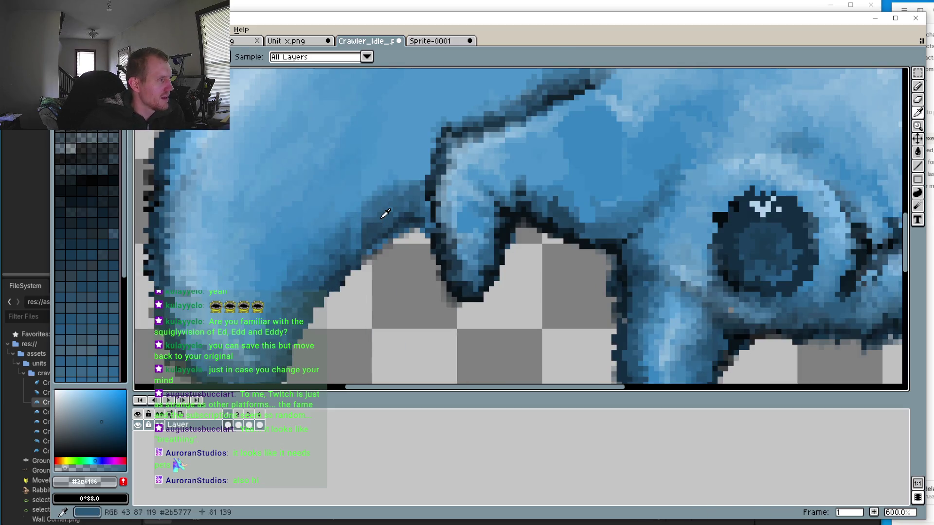
pyautogui.click(385, 214)
pyautogui.press('b')
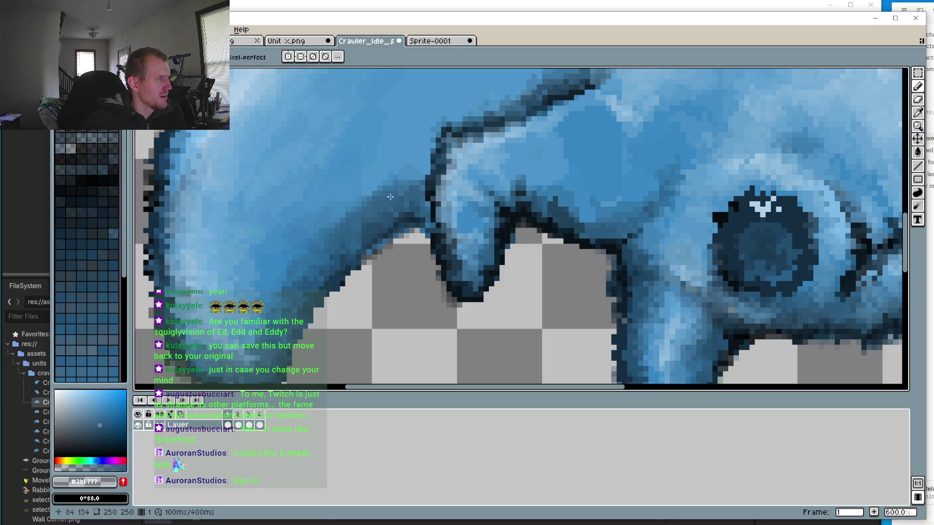
pyautogui.click(242, 416)
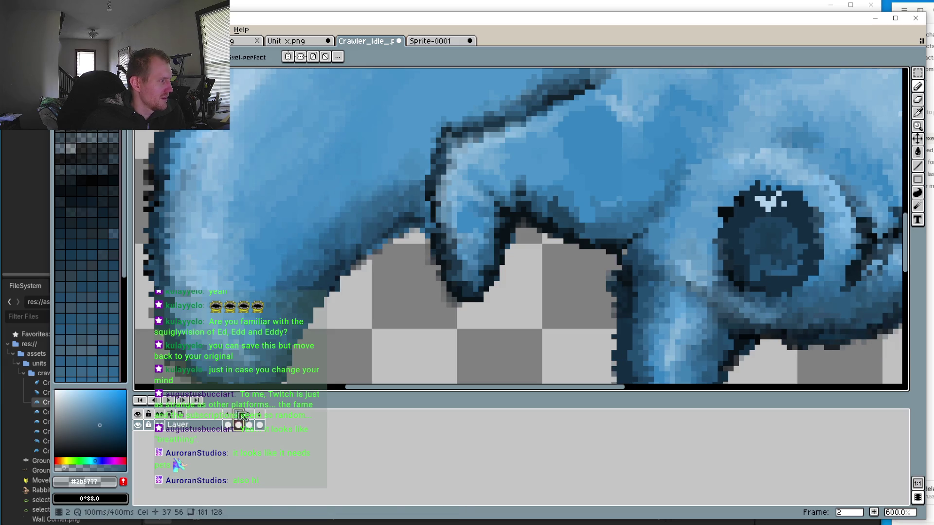
pyautogui.click(250, 415)
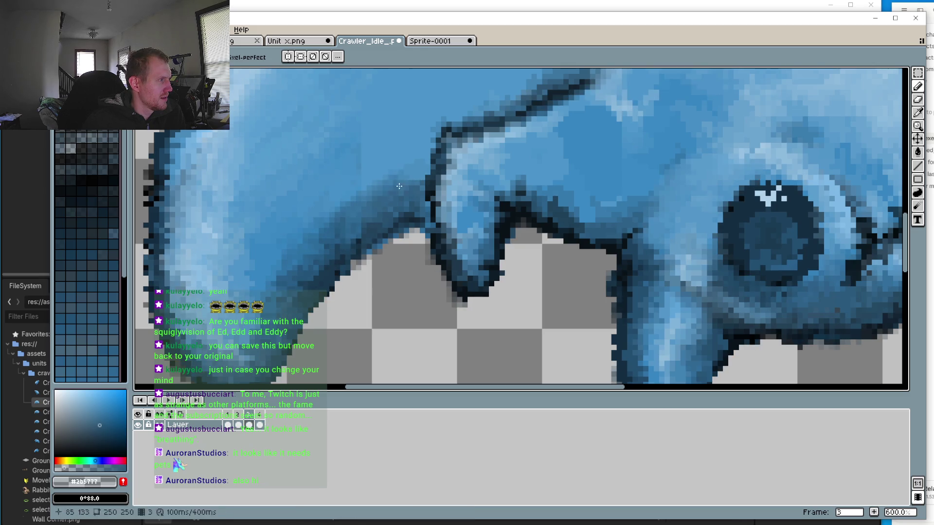
pyautogui.click(258, 415)
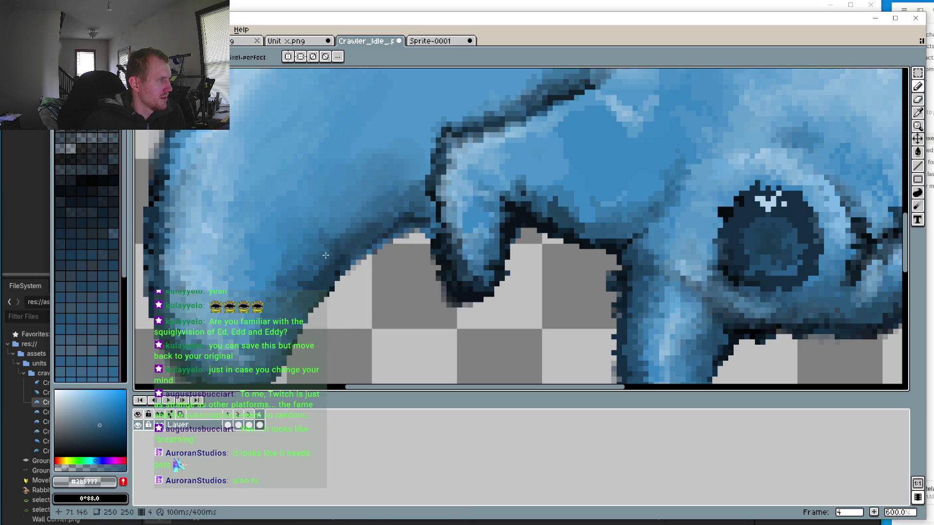
# Play the idle animation, then stop and step through frames 2–4, ending on 3
pyautogui.scroll(-3, 307, 243)
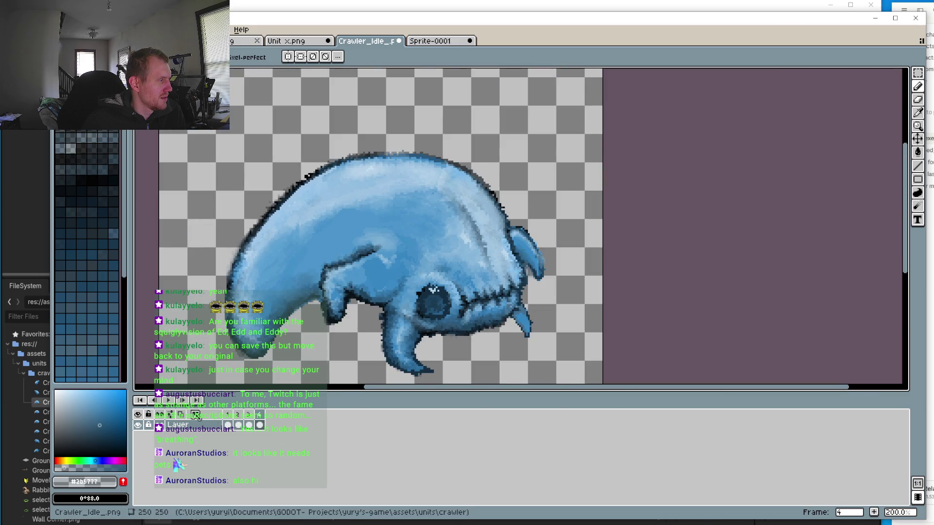
pyautogui.click(172, 403)
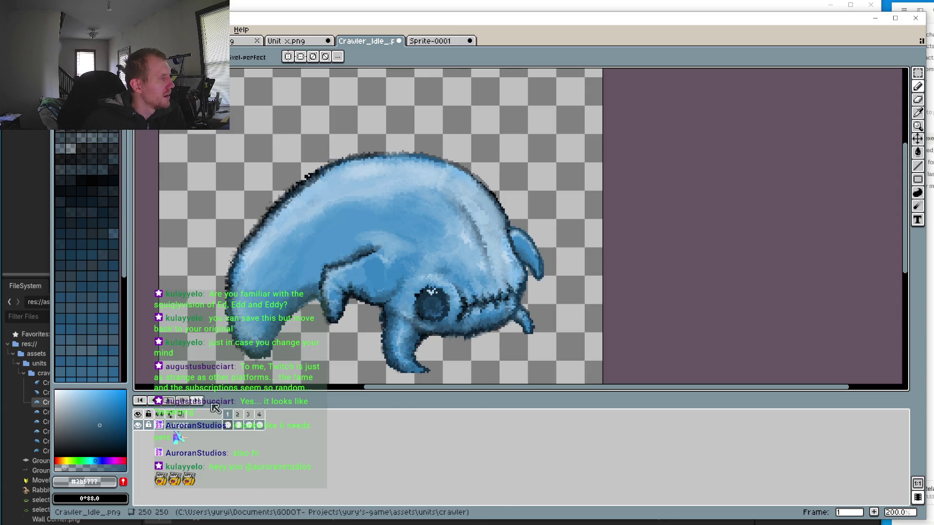
pyautogui.click(242, 418)
pyautogui.click(248, 419)
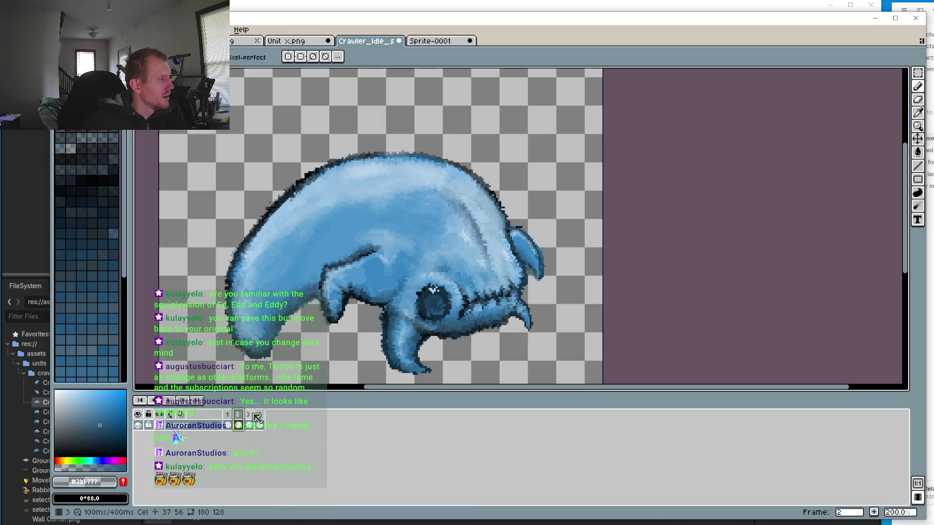
pyautogui.click(259, 420)
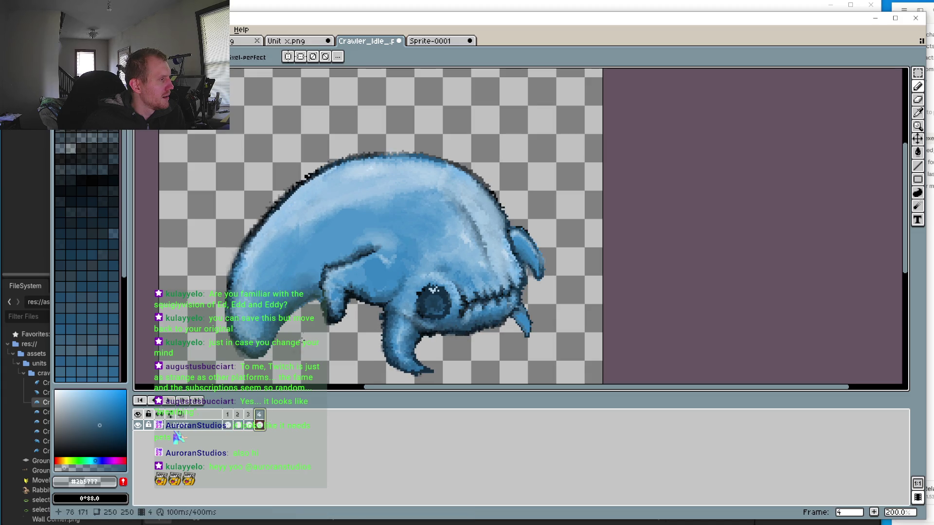
pyautogui.click(248, 420)
pyautogui.scroll(2, 289, 304)
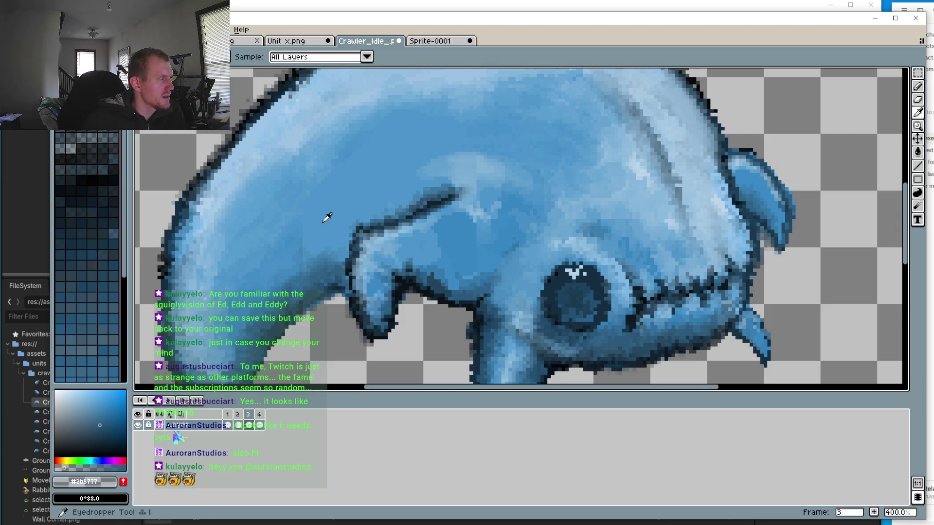
# Make sampled light blue #4c95ca semi-transparent, stroke it on frame 3's body, then play
pyautogui.keyDown('alt'); pyautogui.click(299, 230); pyautogui.keyUp('alt')
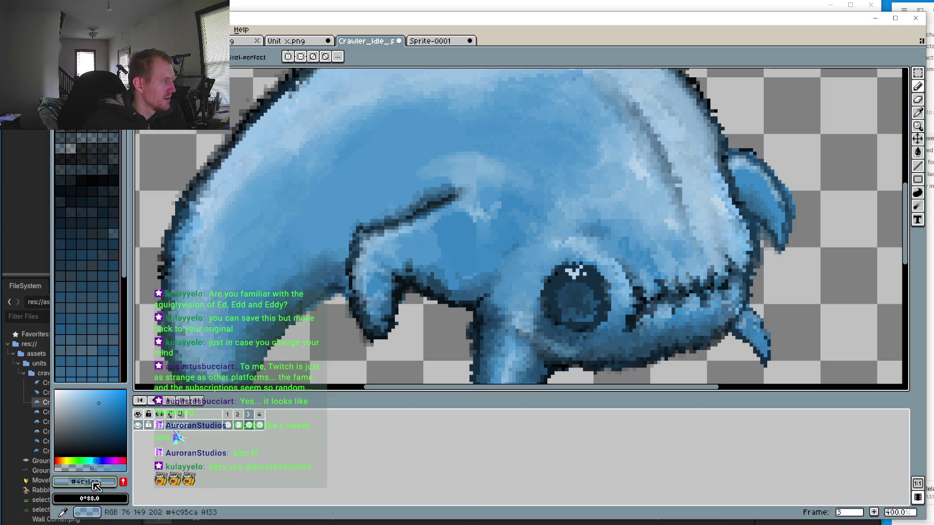
pyautogui.click(69, 468)
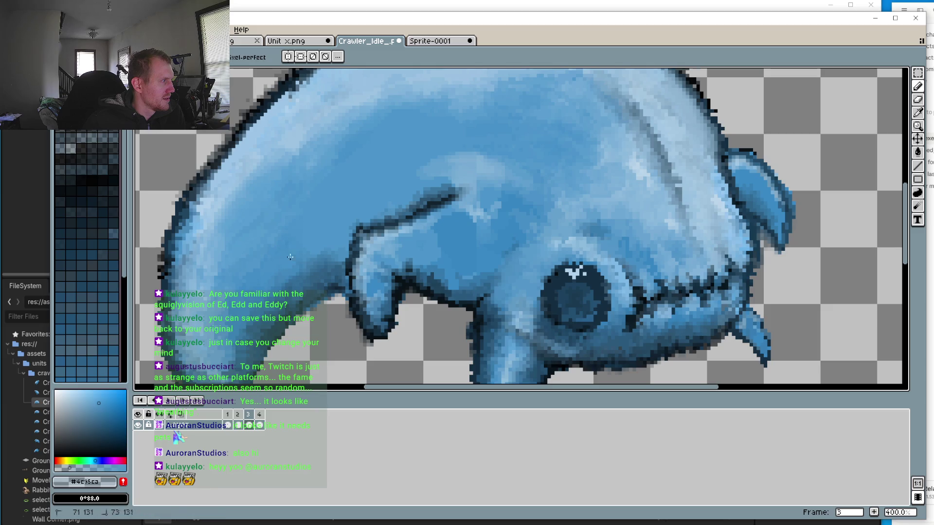
pyautogui.click(295, 207)
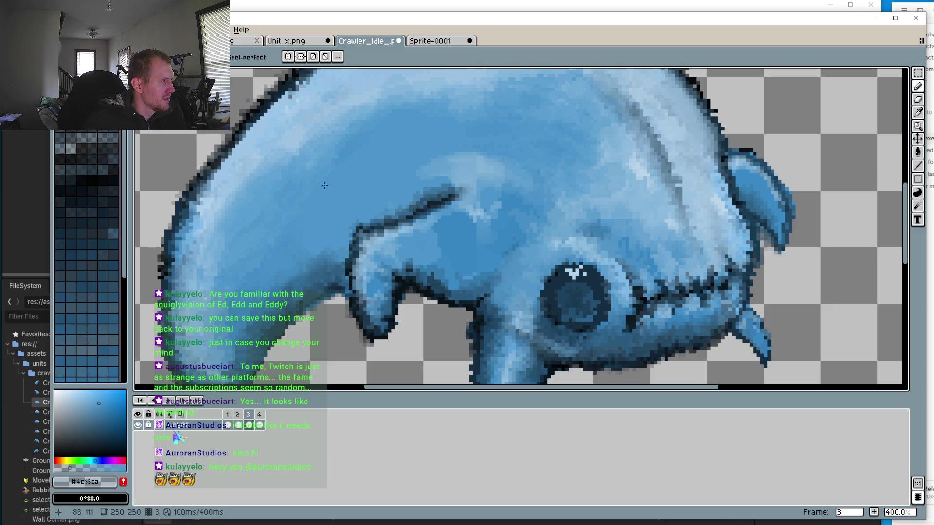
pyautogui.moveTo(289, 204); pyautogui.dragTo(329, 173)
pyautogui.click(168, 402)
pyautogui.press('-')
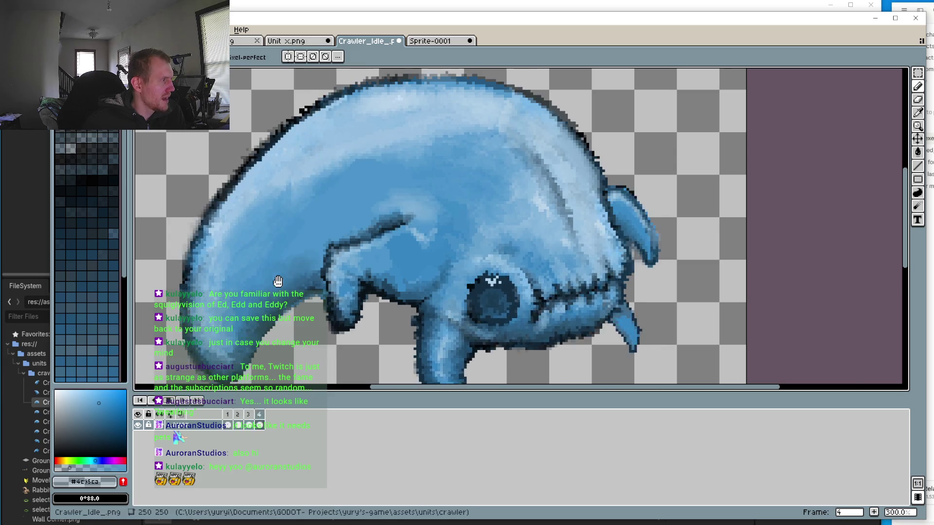
pyautogui.scroll(-2, 294, 298)
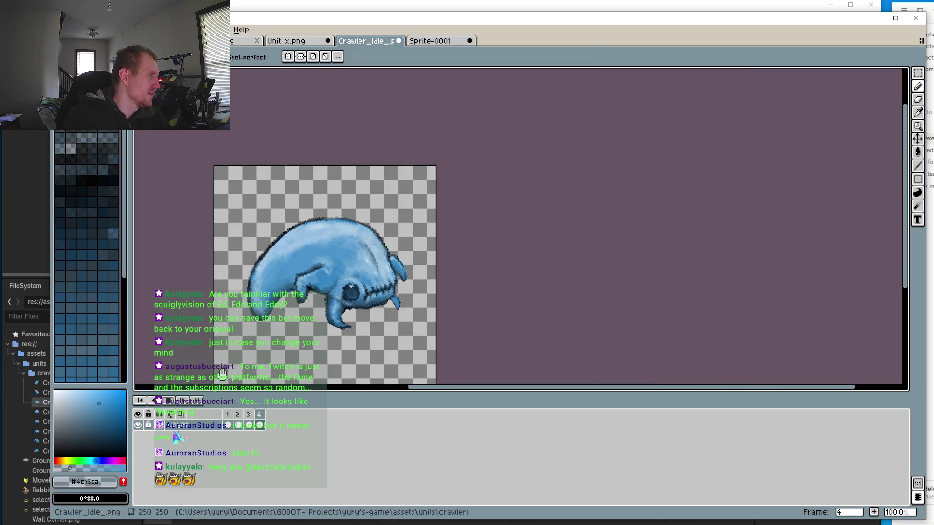
pyautogui.scroll(3, 285, 303)
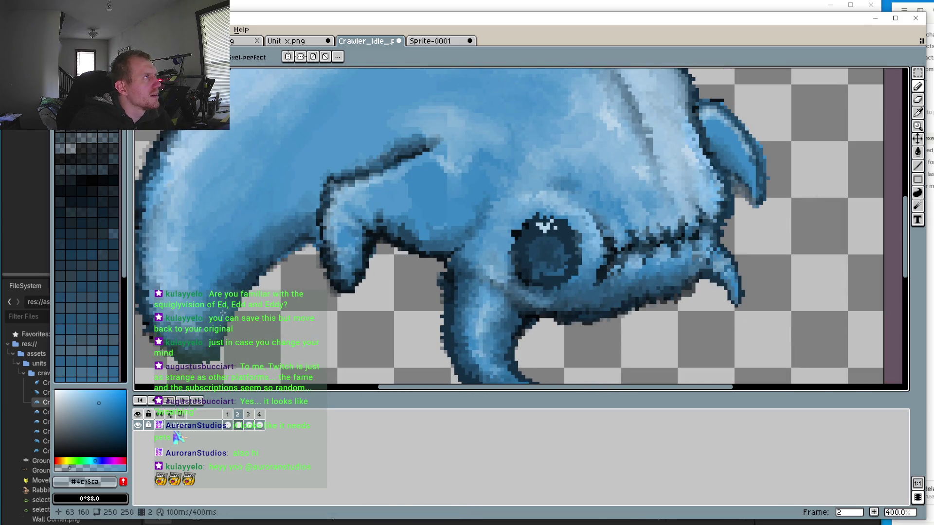
pyautogui.scroll(2, 269, 229)
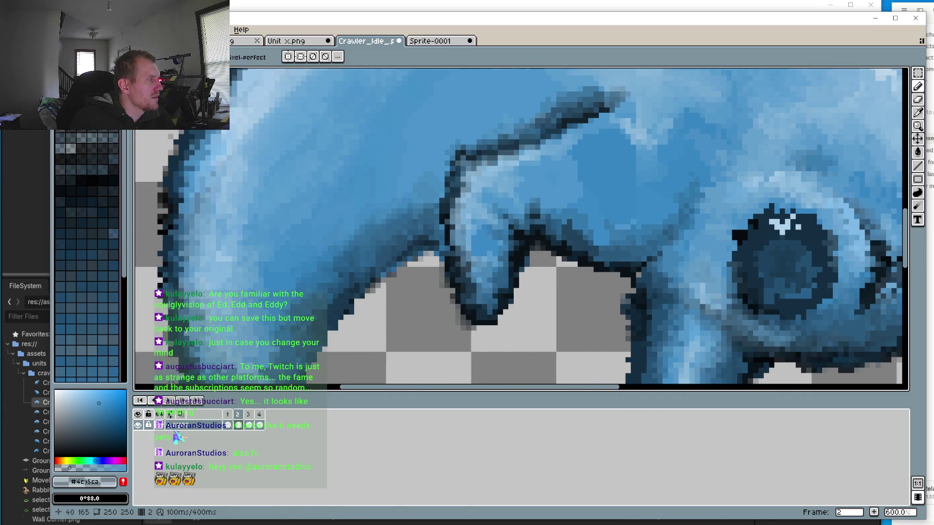
pyautogui.scroll(-3, 355, 306)
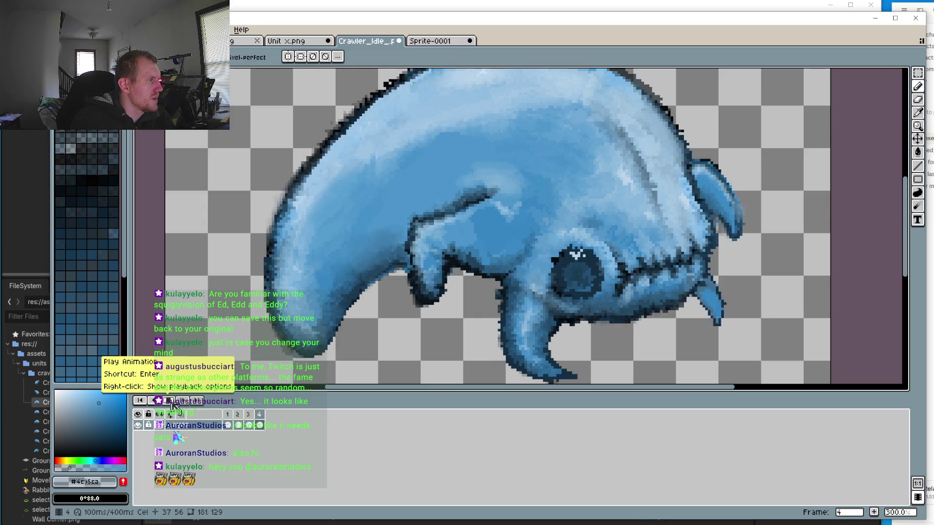
pyautogui.press('-')
pyautogui.press('-')
pyautogui.press('-')
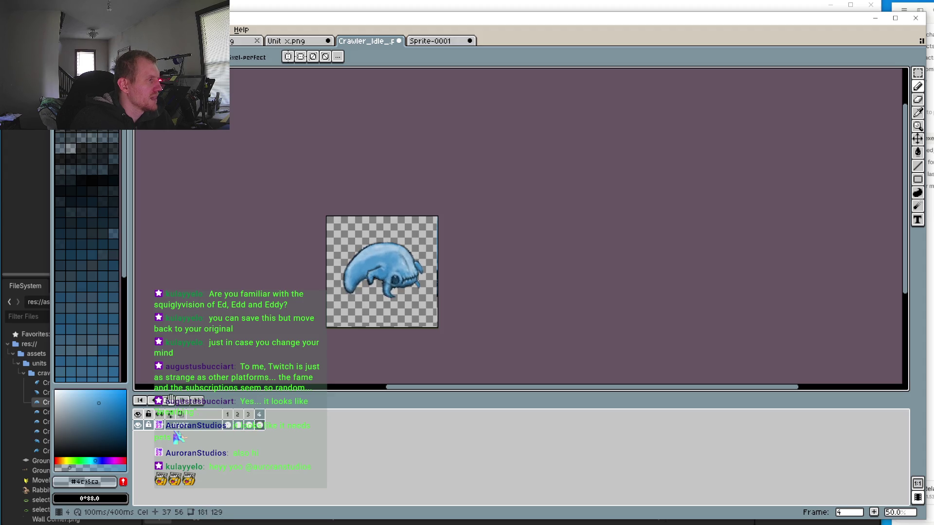
pyautogui.scroll(5, 381, 302)
pyautogui.moveTo(381, 302)
pyautogui.mouseDown()
pyautogui.moveTo(409, 173)
pyautogui.moveTo(373, 137)
pyautogui.mouseUp()
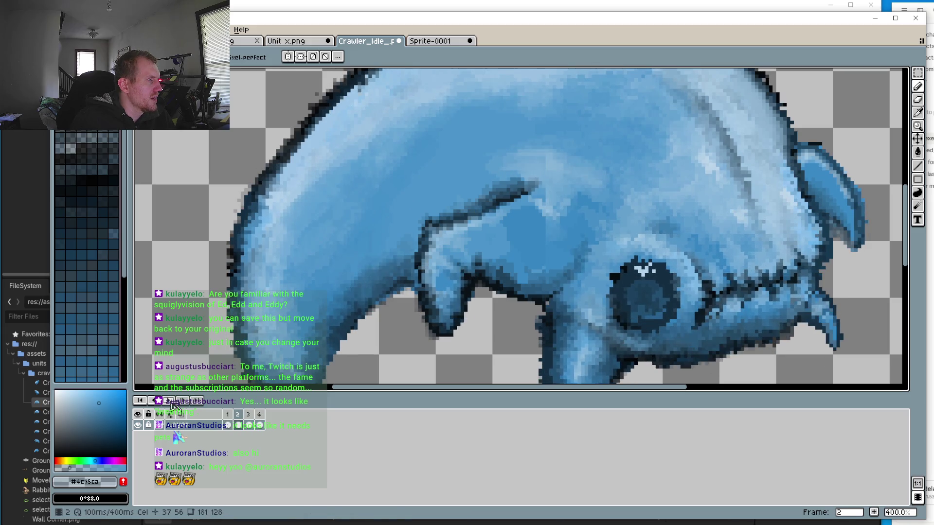
pyautogui.click(249, 418)
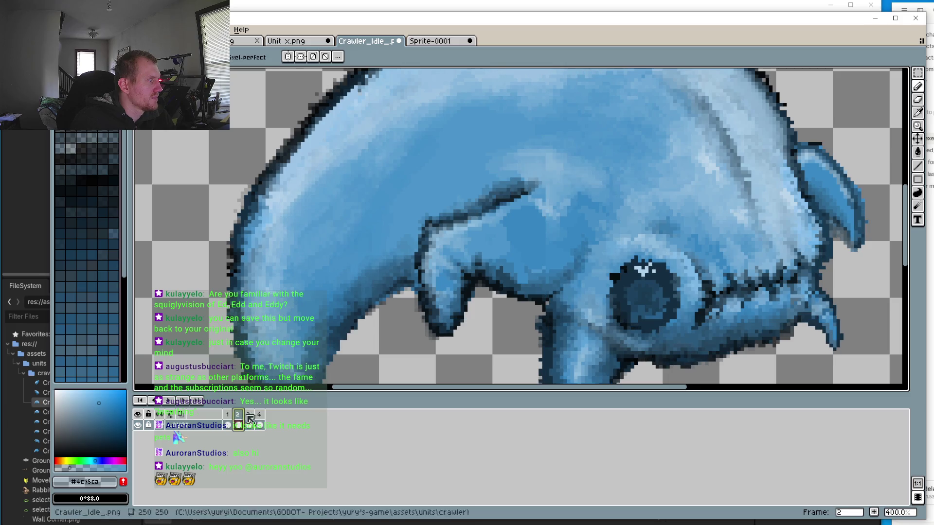
pyautogui.click(261, 417)
pyautogui.scroll(3, 415, 248)
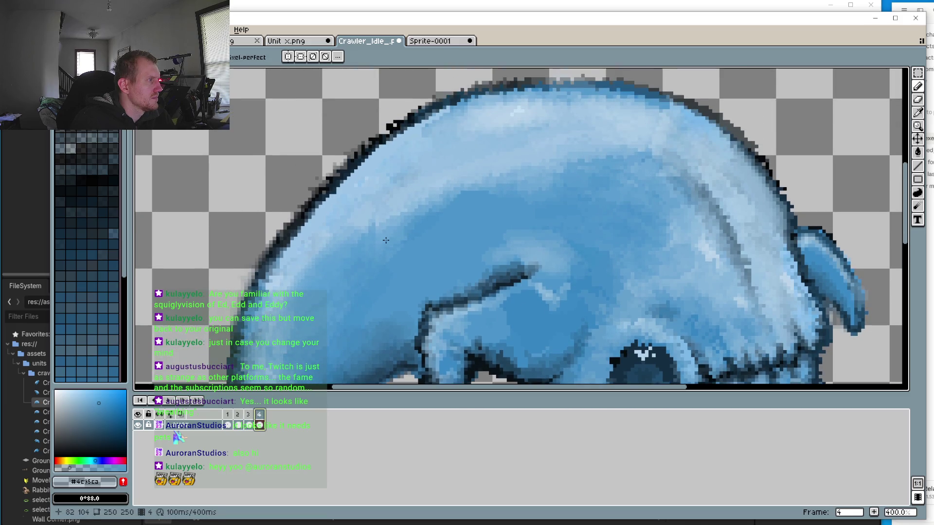
pyautogui.press('i')
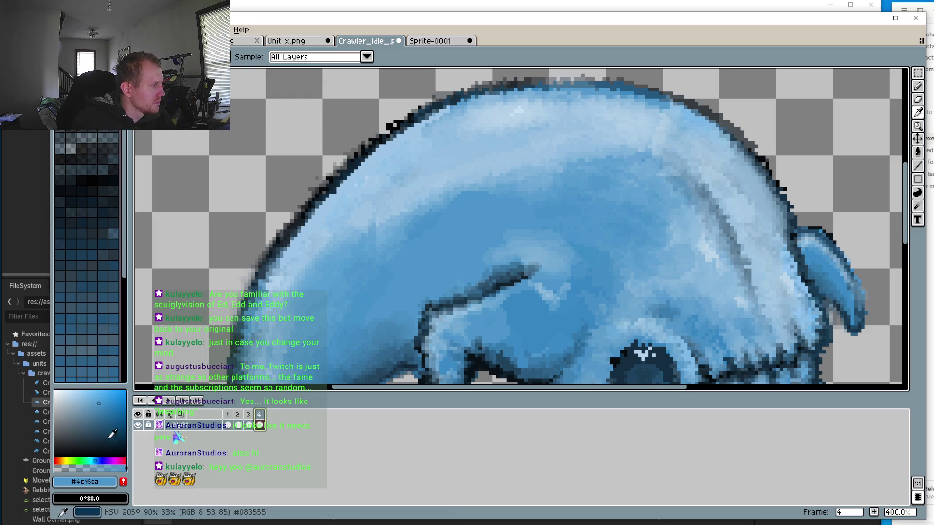
pyautogui.press('b')
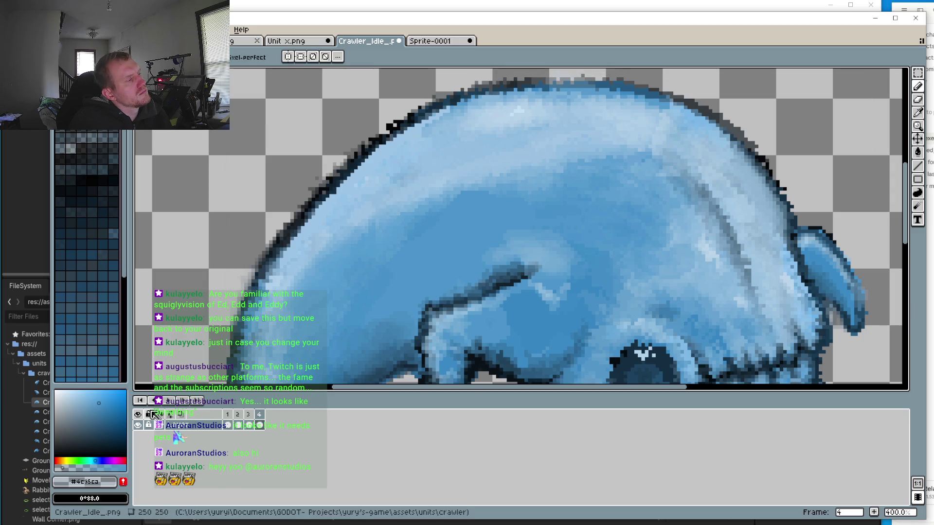
pyautogui.click(168, 400)
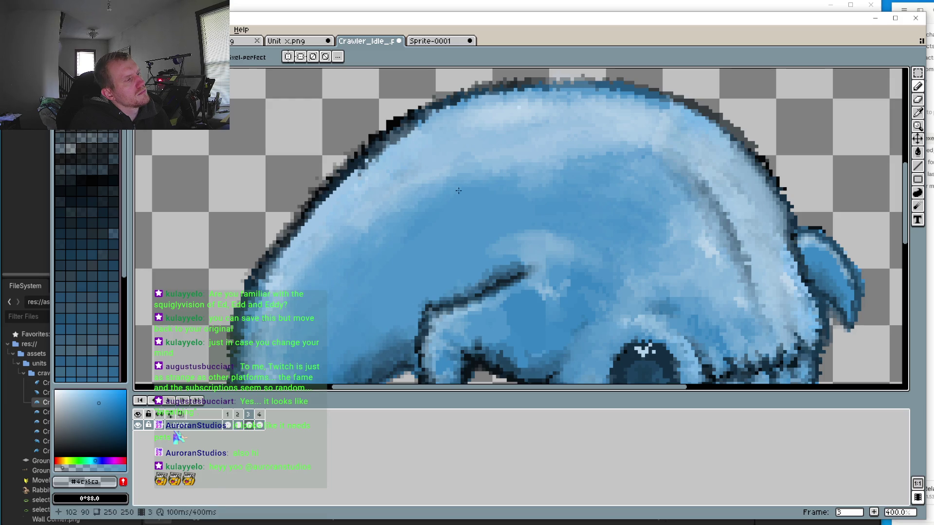
pyautogui.scroll(-3, 366, 258)
pyautogui.hscroll(-3, 366, 257)
pyautogui.press('Left')
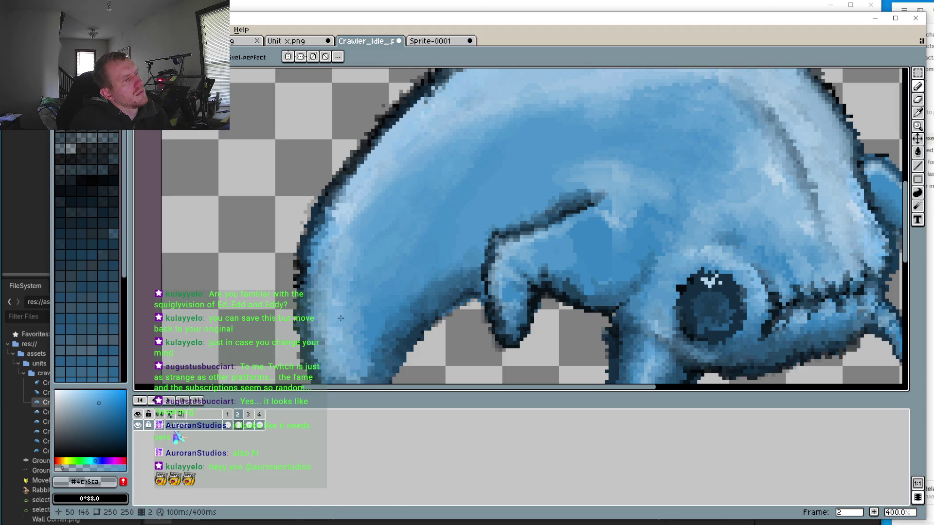
pyautogui.press('Left')
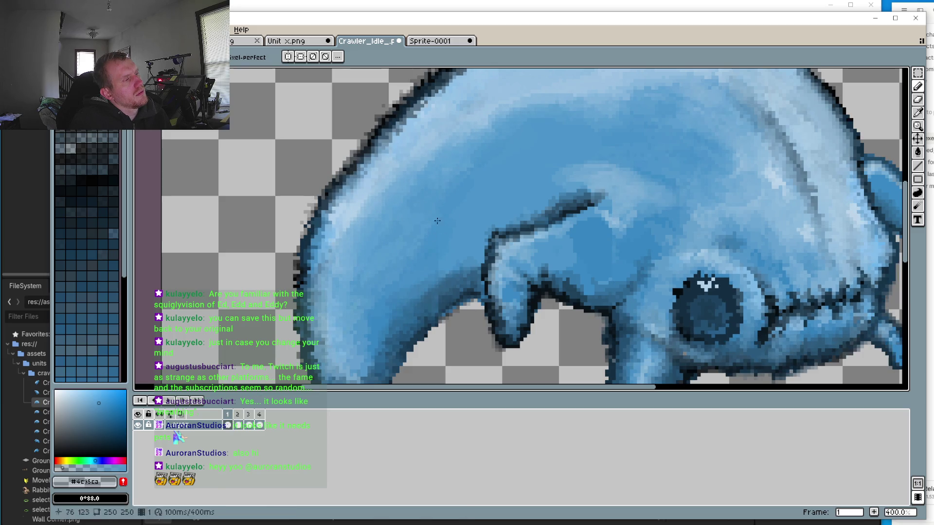
pyautogui.press('Left')
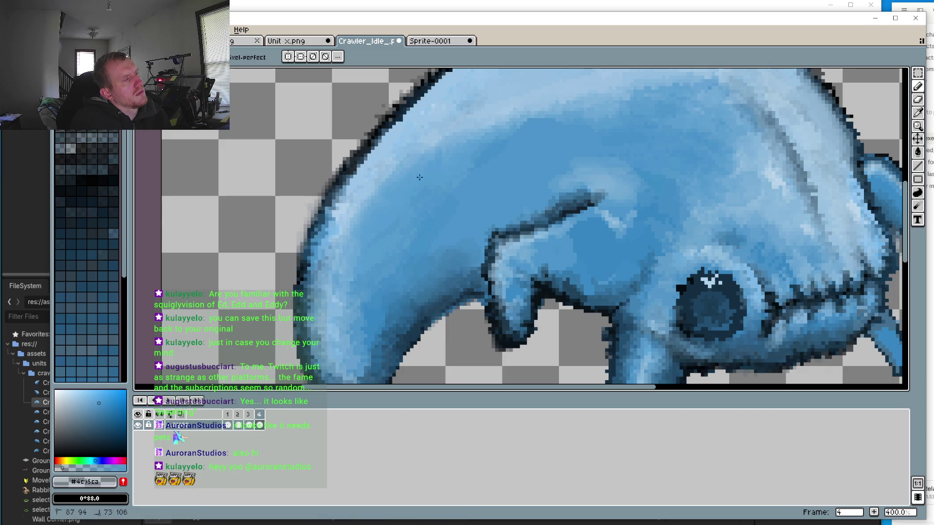
pyautogui.click(168, 401)
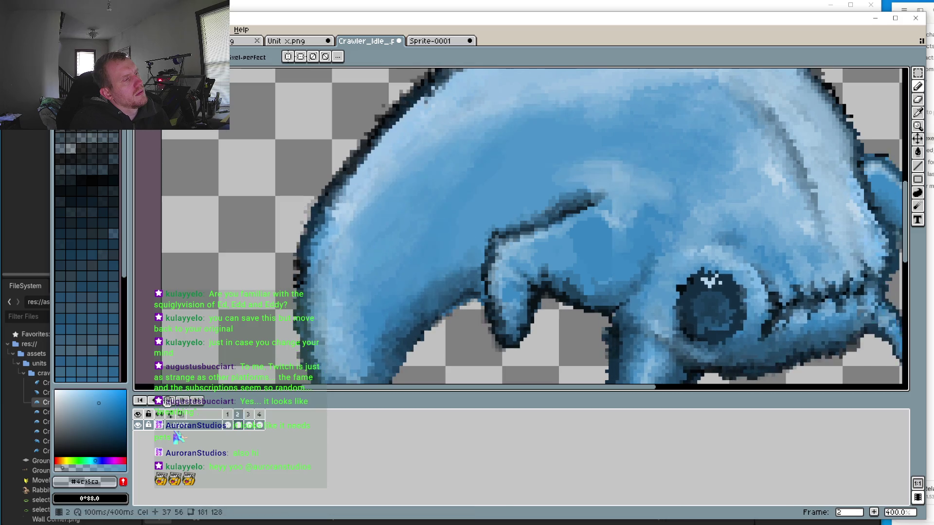
pyautogui.scroll(-2, 319, 307)
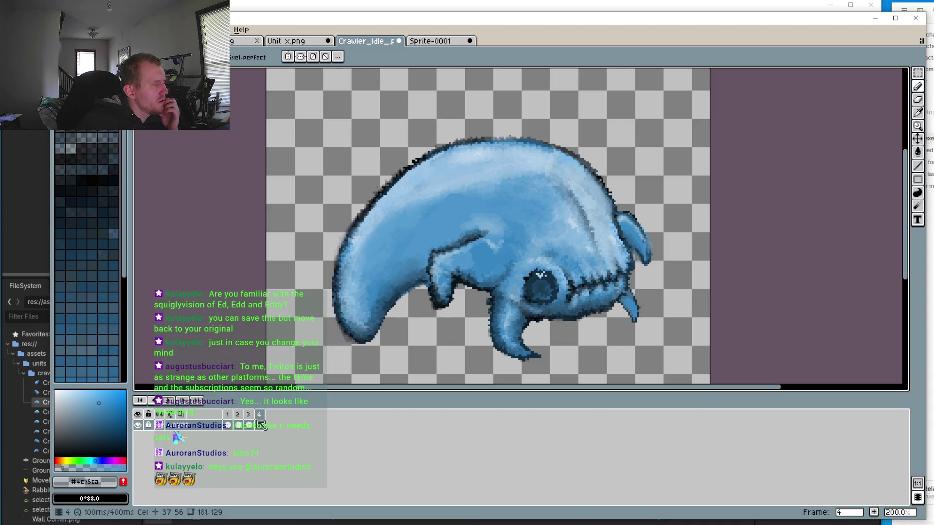
# Compare the crawler across frames 2, 3 and 4, zooming on the head, ending on frame 3
pyautogui.click(227, 425)
pyautogui.click(241, 421)
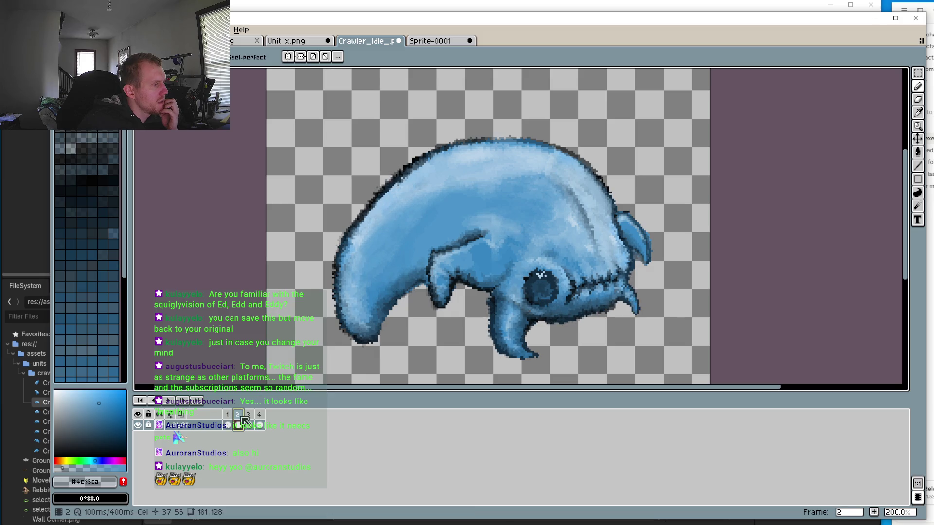
pyautogui.click(249, 421)
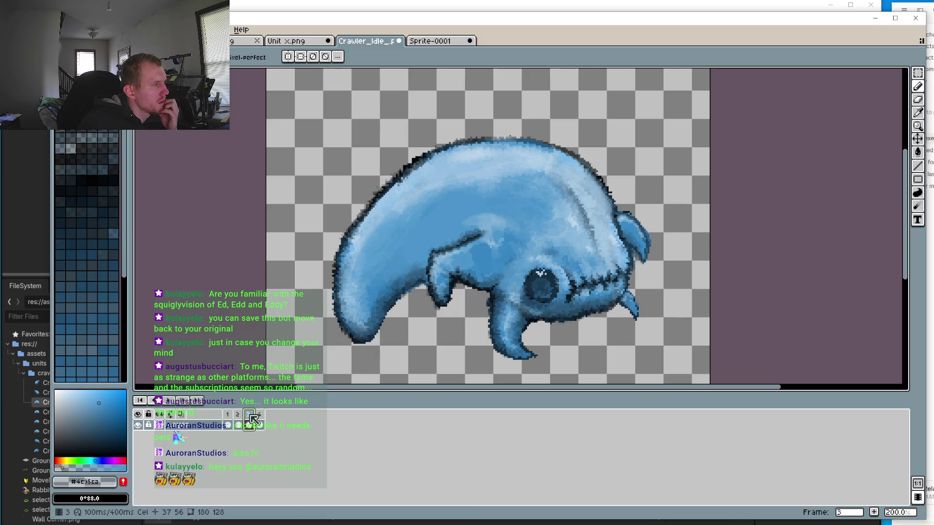
pyautogui.click(261, 416)
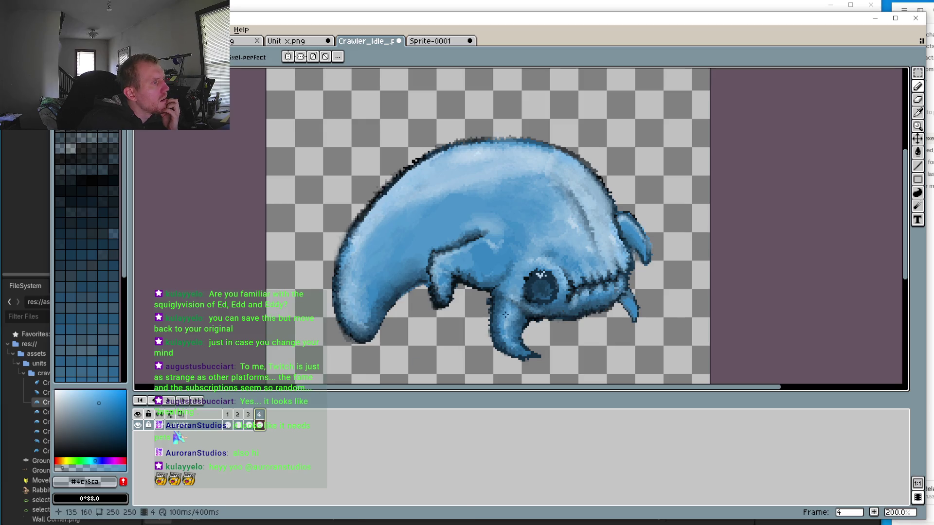
pyautogui.scroll(2, 413, 261)
pyautogui.scroll(-3, 448, 236)
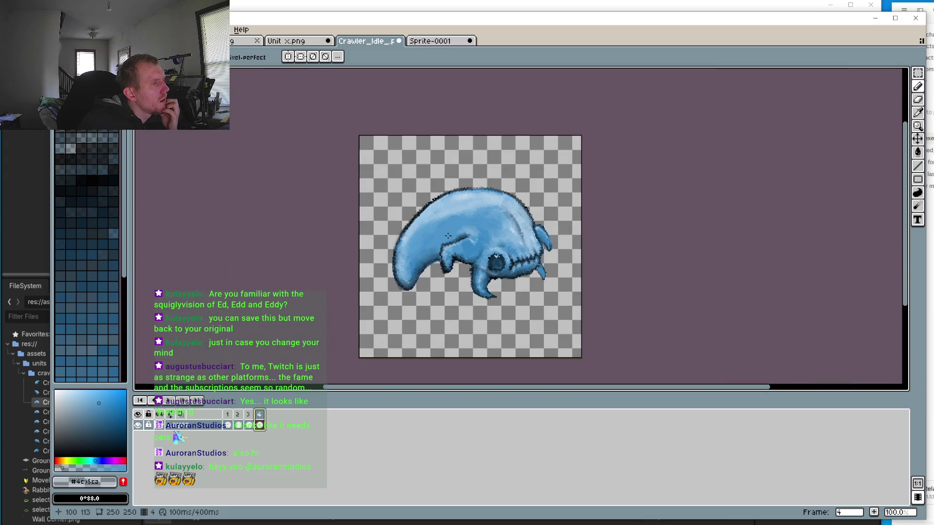
pyautogui.scroll(3, 535, 262)
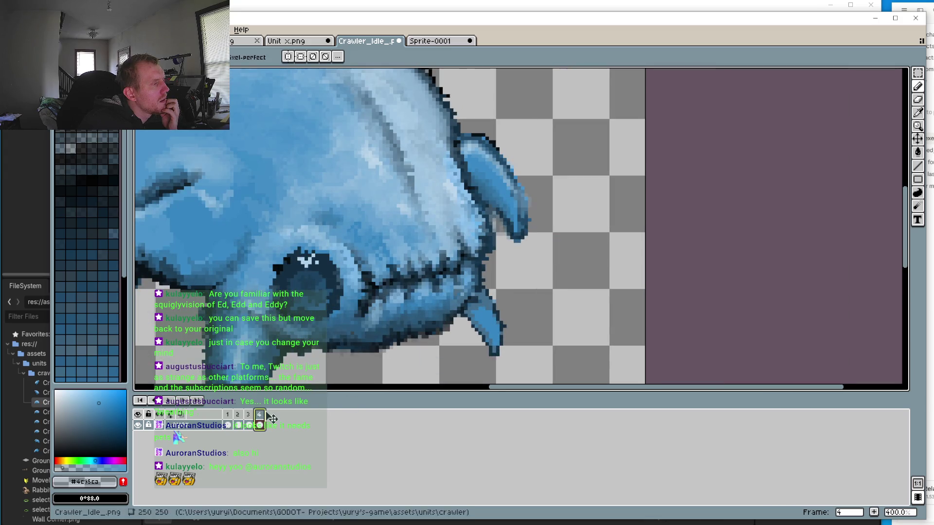
pyautogui.click(249, 414)
pyautogui.click(259, 414)
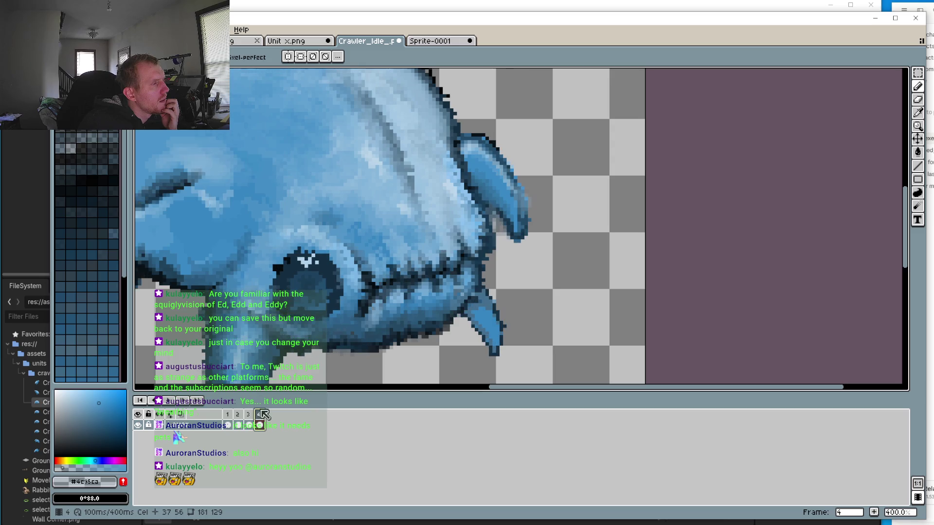
pyautogui.click(248, 414)
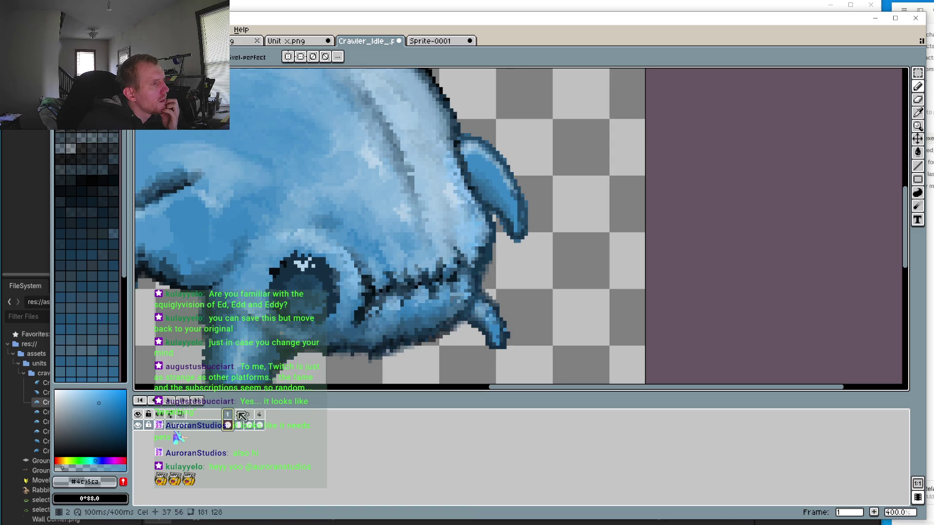
pyautogui.click(238, 415)
pyautogui.click(248, 416)
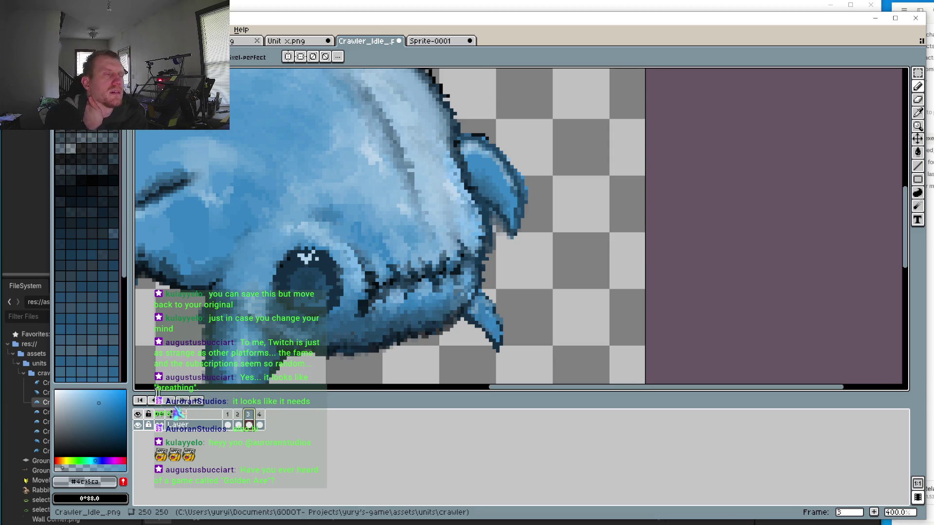
pyautogui.scroll(1, 459, 241)
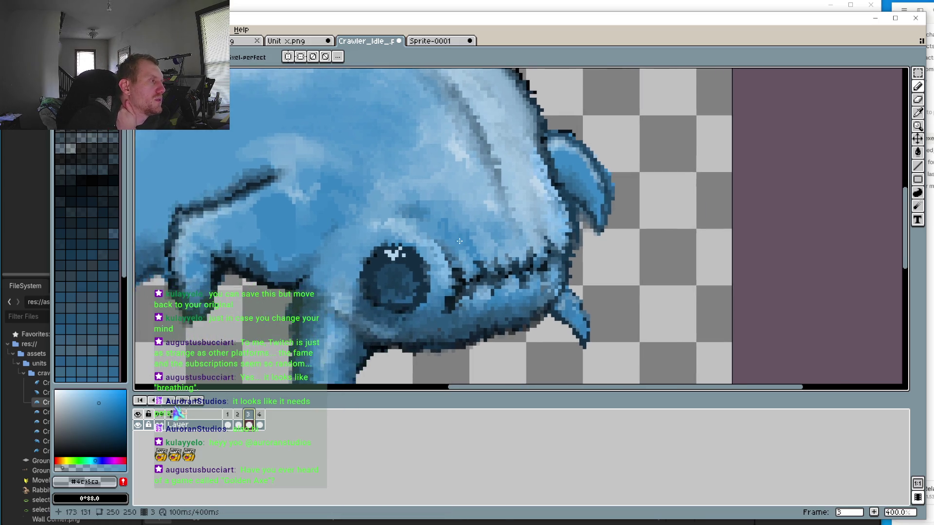
pyautogui.scroll(-3, 459, 241)
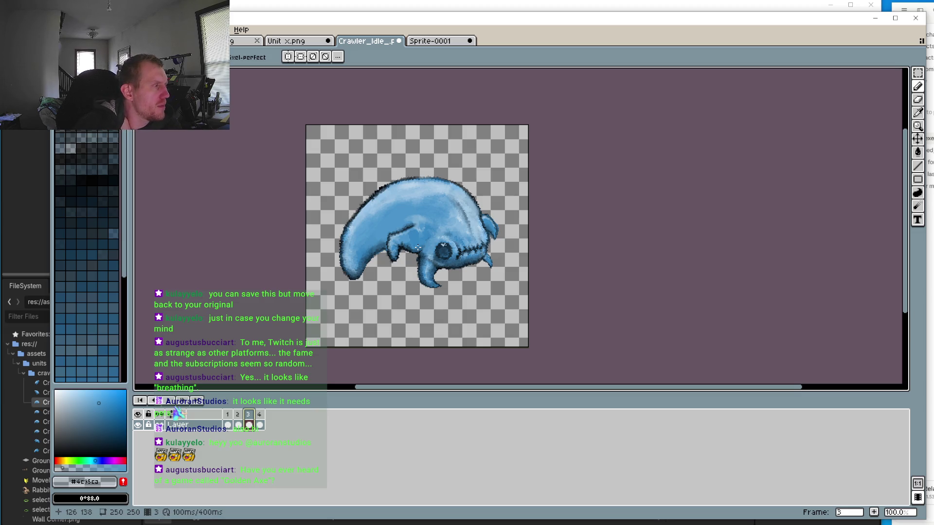
pyautogui.scroll(3, 418, 247)
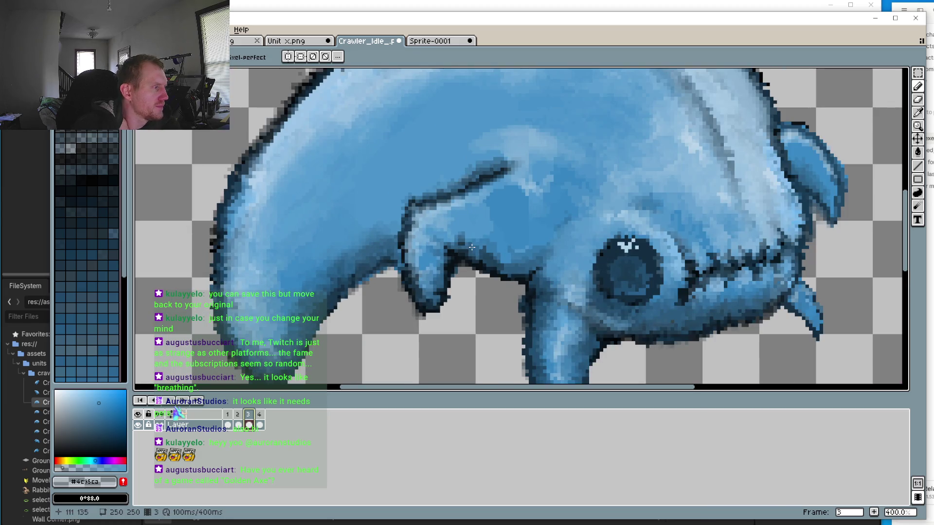
pyautogui.scroll(-1, 530, 242)
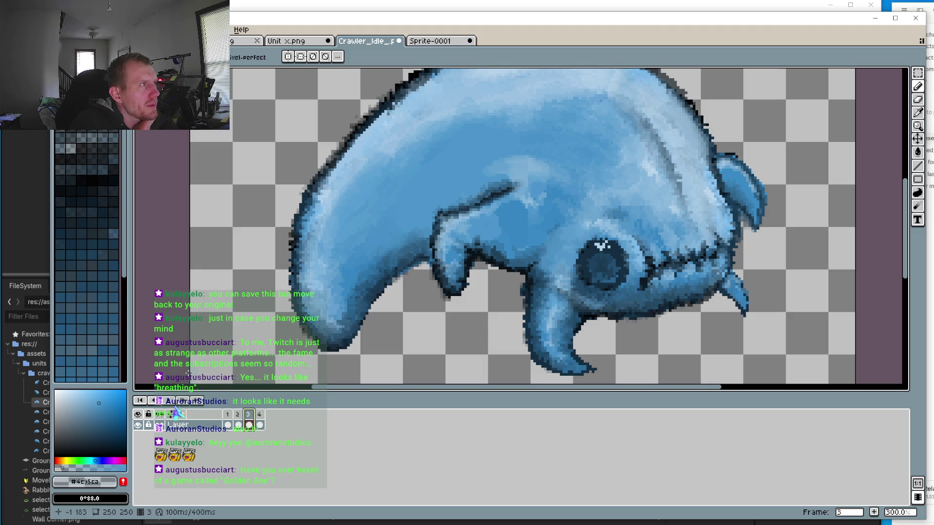
pyautogui.click(165, 404)
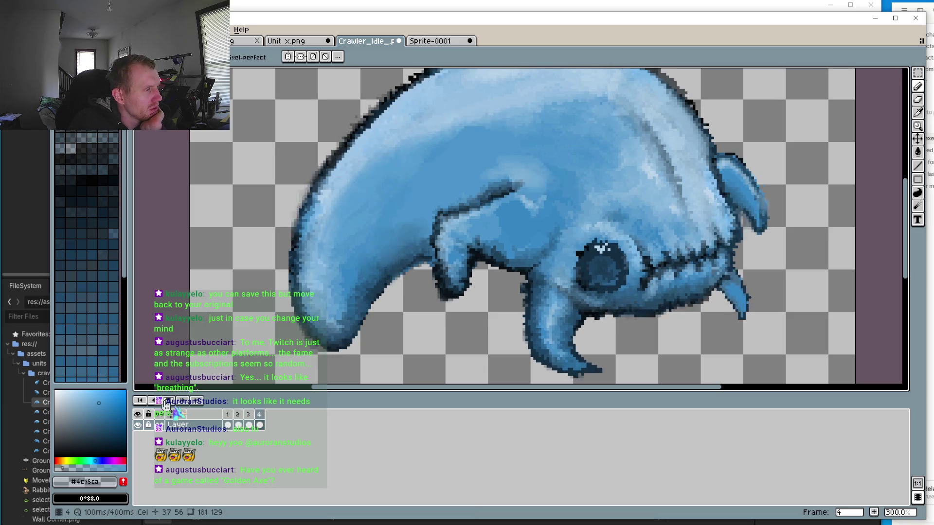
pyautogui.scroll(-3, 250, 341)
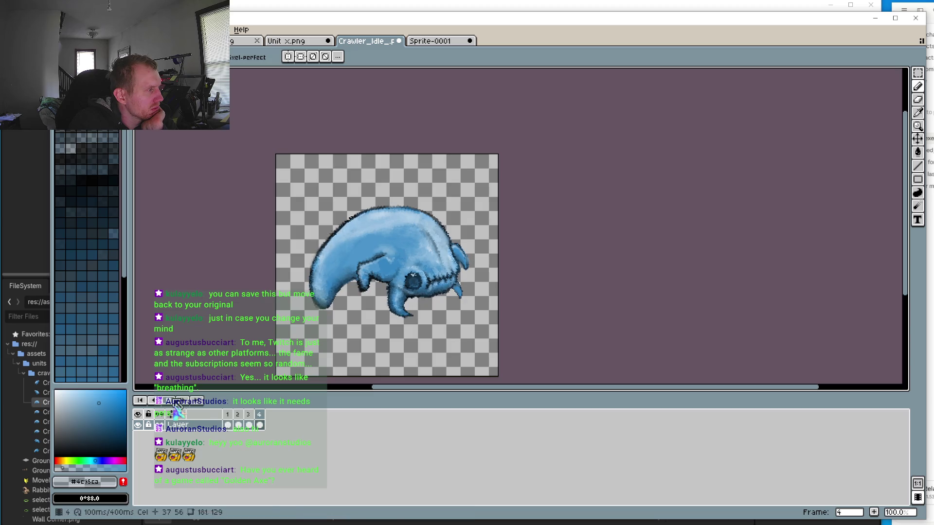
pyautogui.scroll(4, 488, 322)
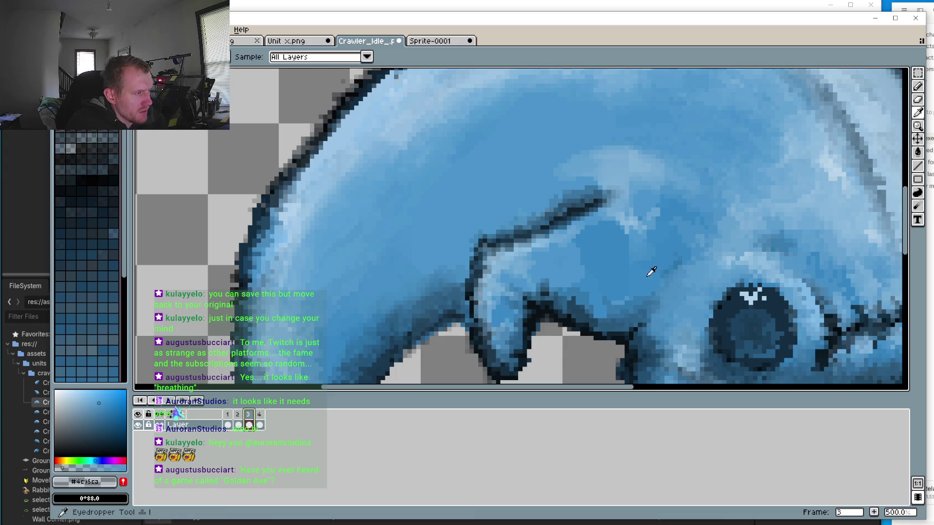
# Sample a mid-blue body colour and flip between frames 2, 3 and 4 to compare the eye
pyautogui.keyDown('alt'); pyautogui.click(632, 257); pyautogui.keyUp('alt')
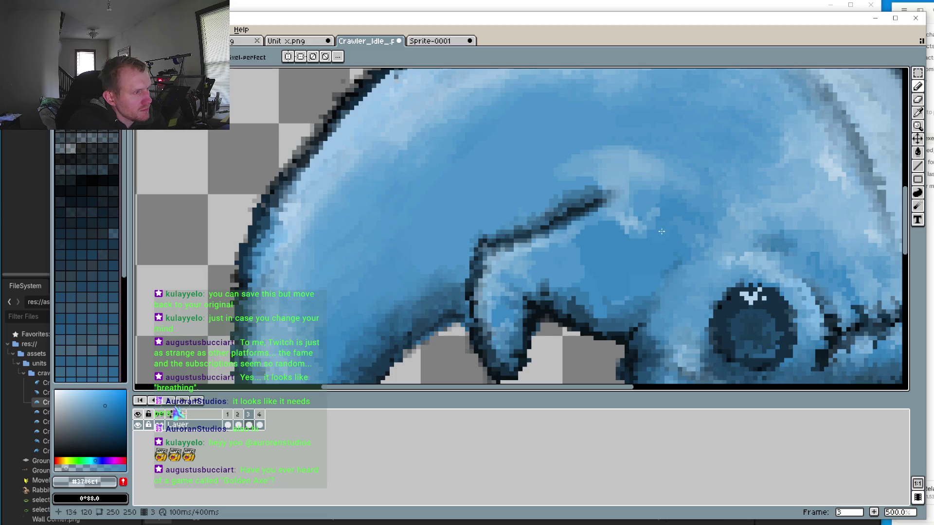
pyautogui.click(236, 426)
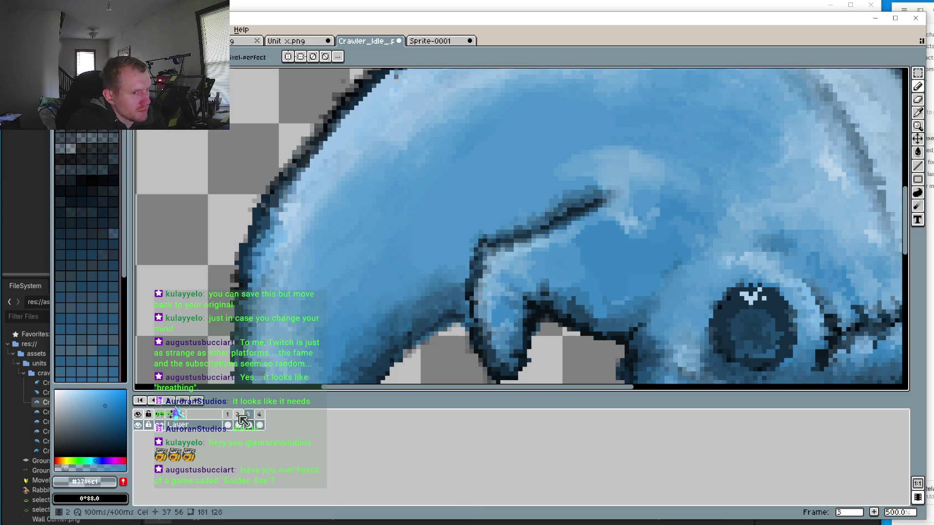
pyautogui.press('Right')
pyautogui.press('Right')
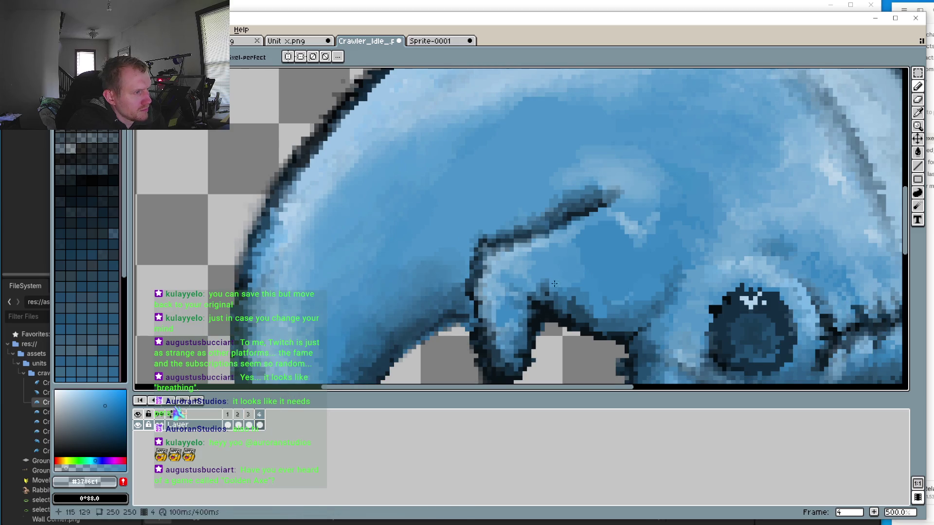
pyautogui.click(250, 416)
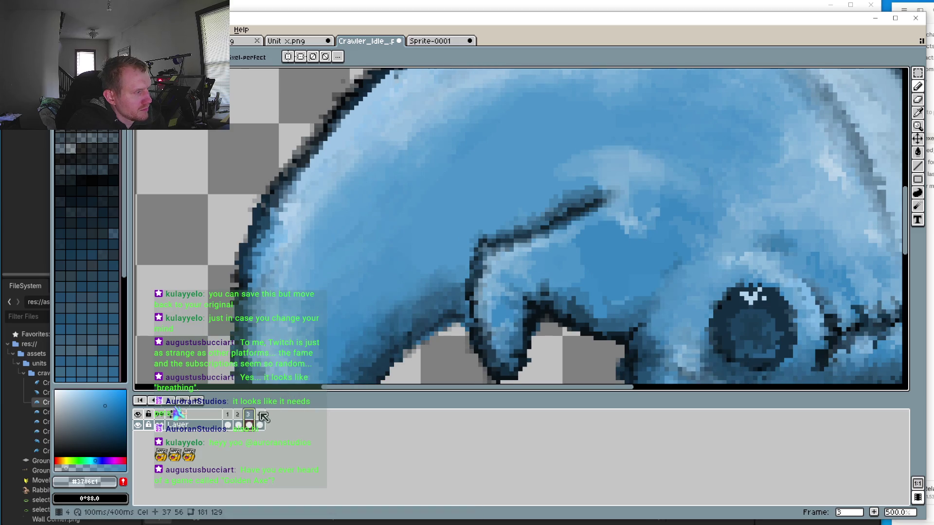
pyautogui.click(259, 416)
pyautogui.press('Left')
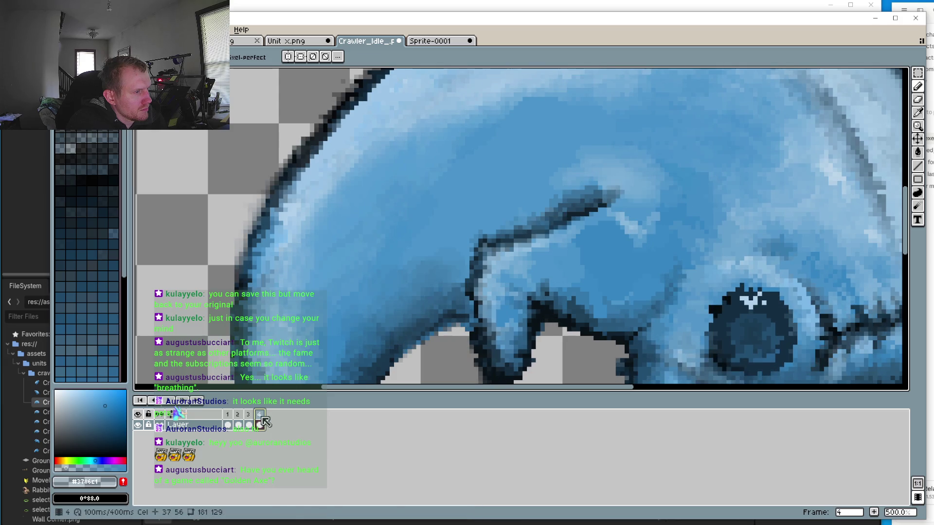
pyautogui.click(253, 417)
pyautogui.click(259, 415)
pyautogui.scroll(2, 610, 262)
pyautogui.scroll(3, 610, 262)
# On frame 4, darken the eye's upper-left edge and recolour stray dark pixels blue
pyautogui.press('i')
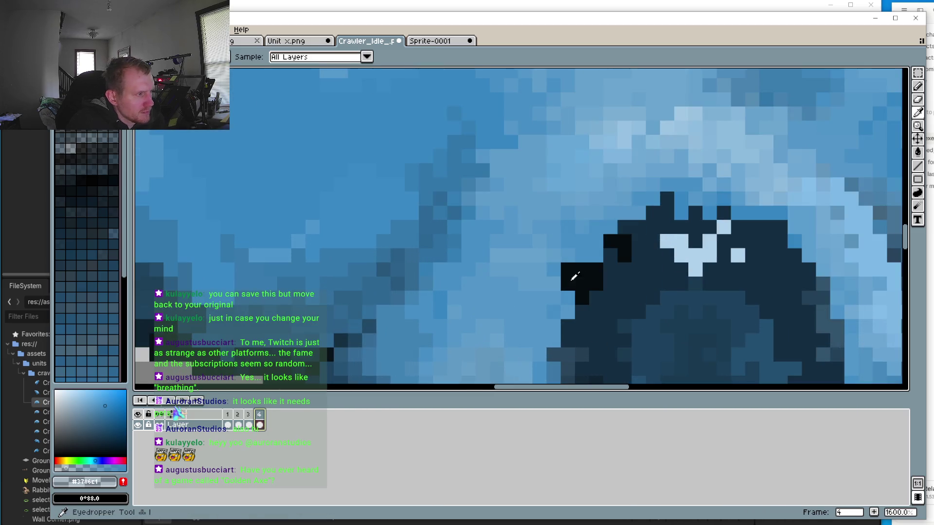
pyautogui.click(579, 254)
pyautogui.press('b')
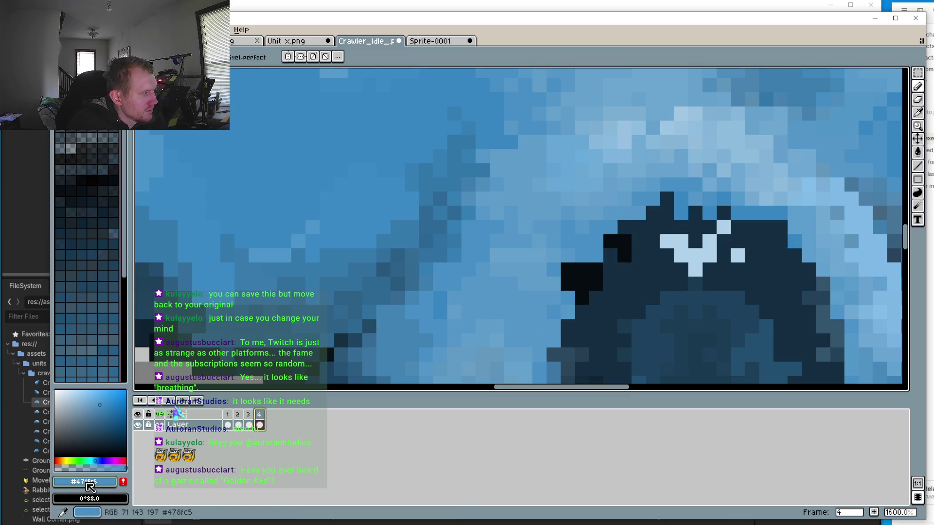
pyautogui.rightClick(576, 274)
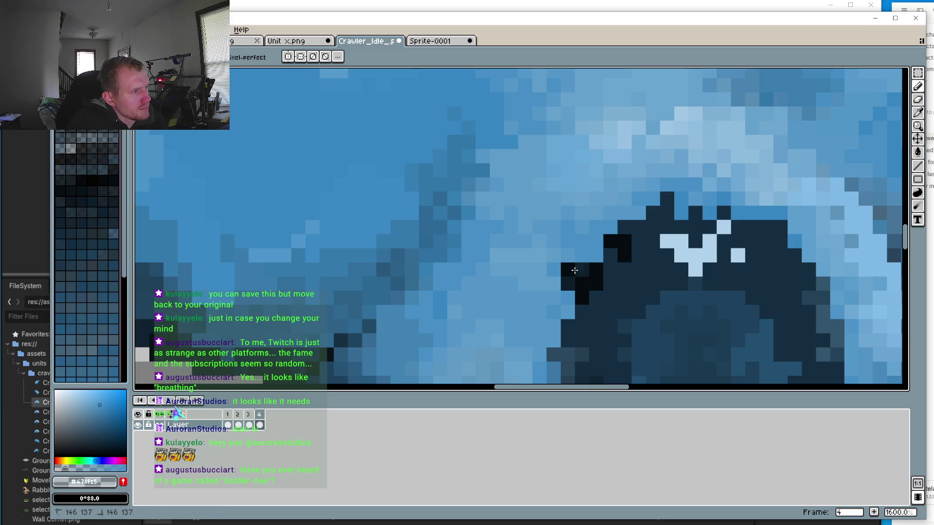
pyautogui.click(574, 268)
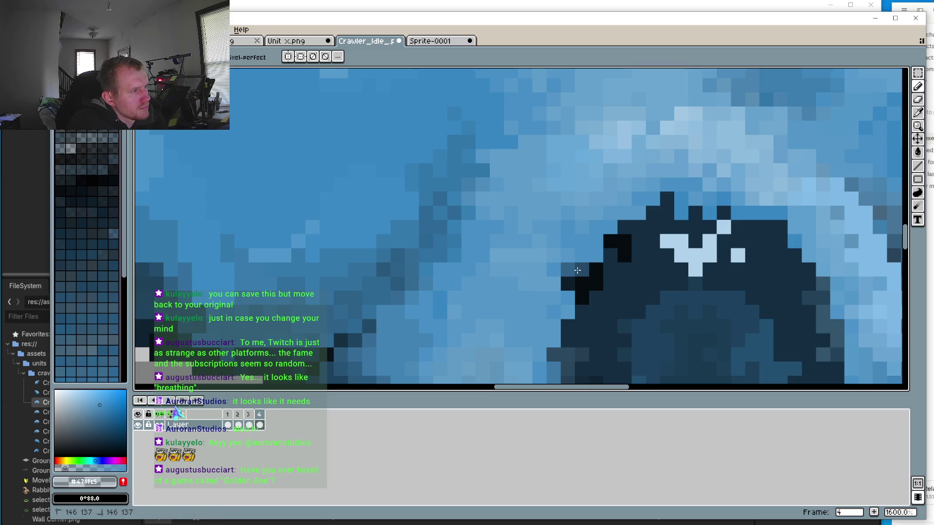
pyautogui.click(565, 281)
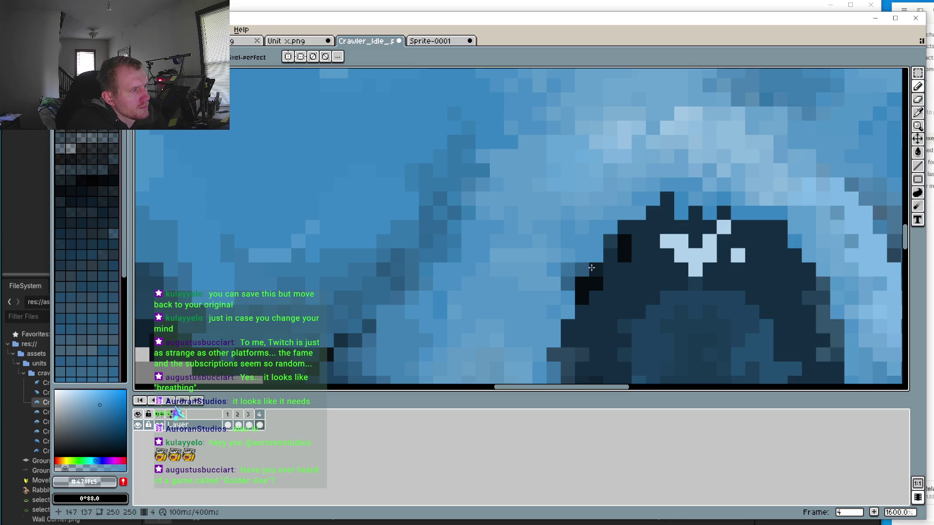
pyautogui.scroll(-3, 567, 283)
pyautogui.scroll(2, 643, 226)
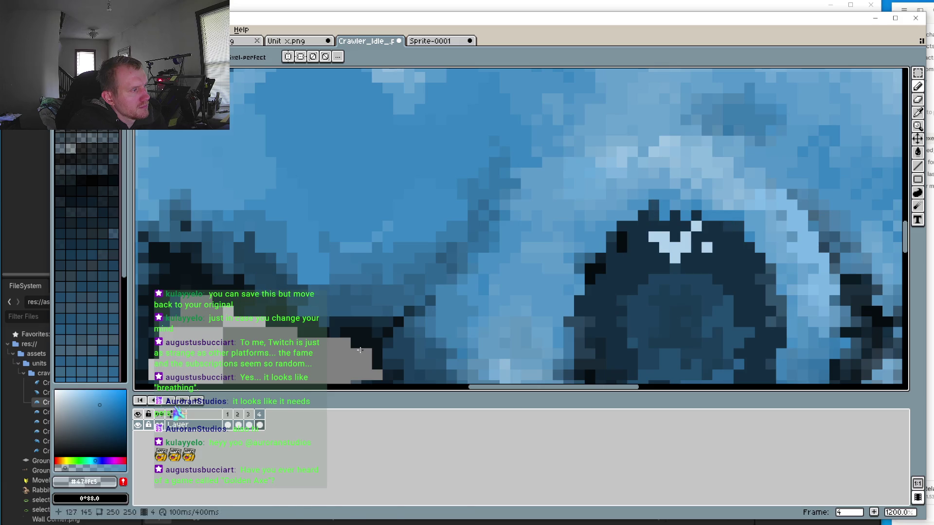
# Compare the retouched eye between frames 3 and 4, then flip to another frame
pyautogui.click(249, 414)
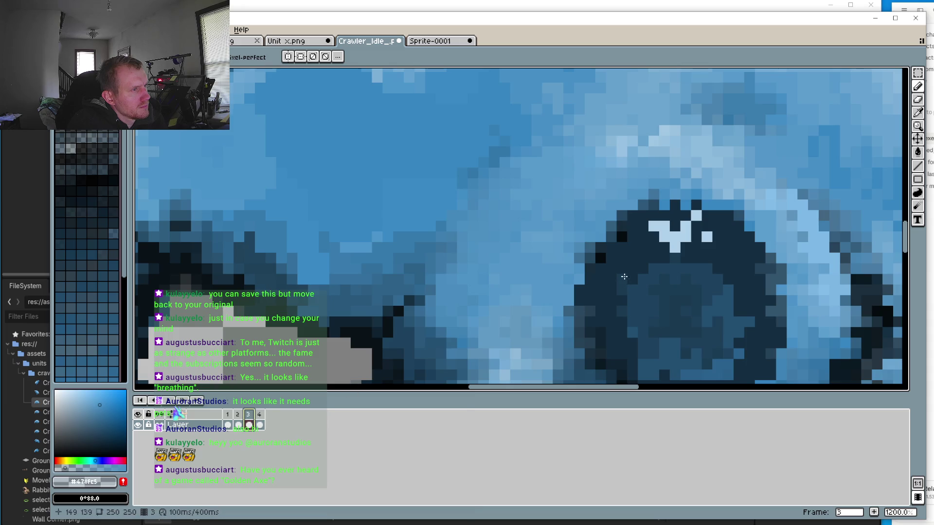
pyautogui.scroll(-4, 656, 225)
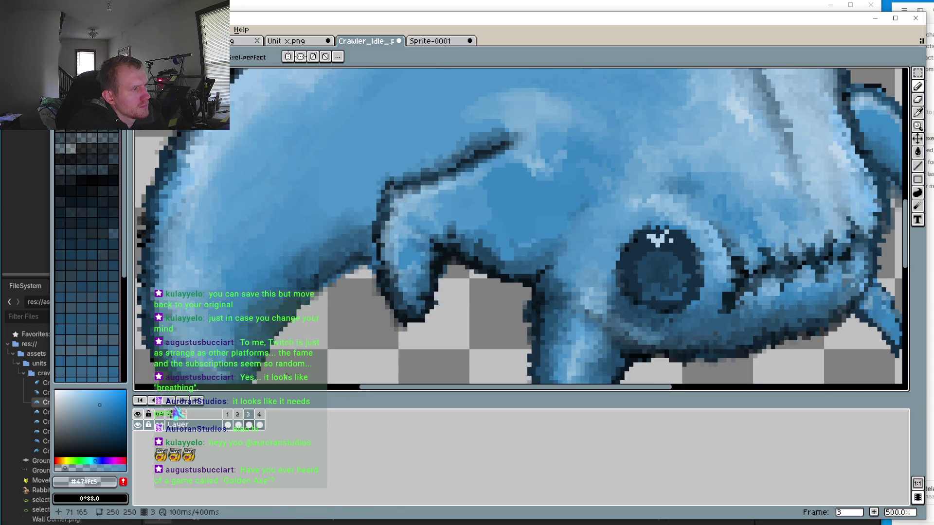
pyautogui.click(258, 420)
pyautogui.scroll(5, 605, 235)
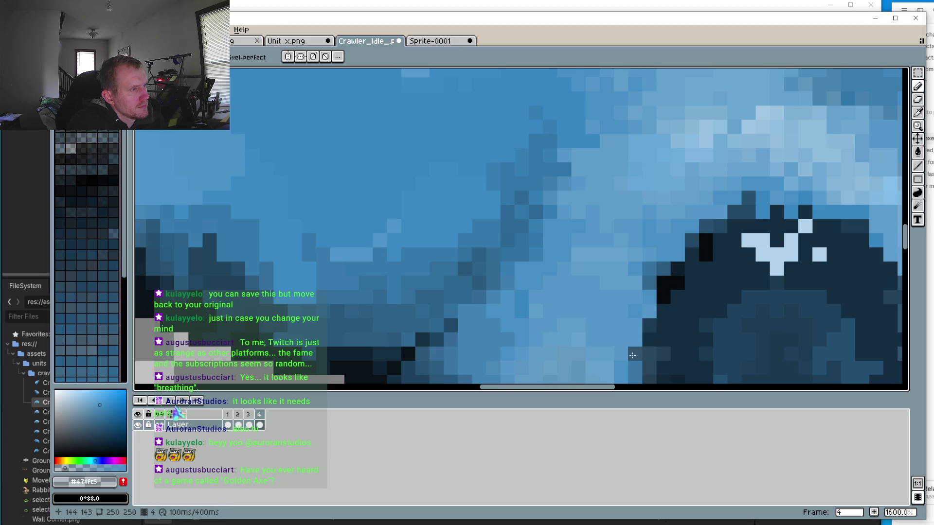
pyautogui.scroll(-3, 406, 363)
pyautogui.press('Left')
pyautogui.press('Left')
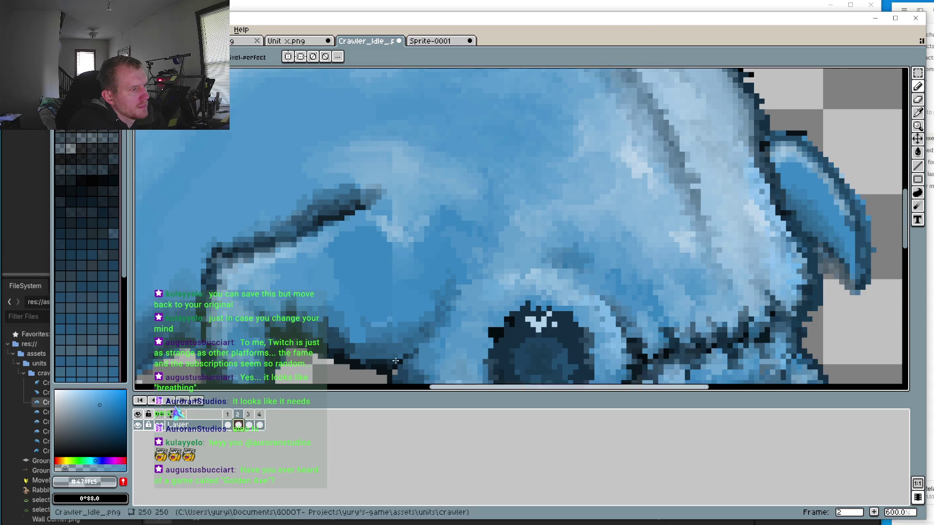
# Lighten the diagonal run and stray dark outline pixels on the upper head of frame 2
pyautogui.scroll(3, 526, 328)
pyautogui.scroll(1, 526, 328)
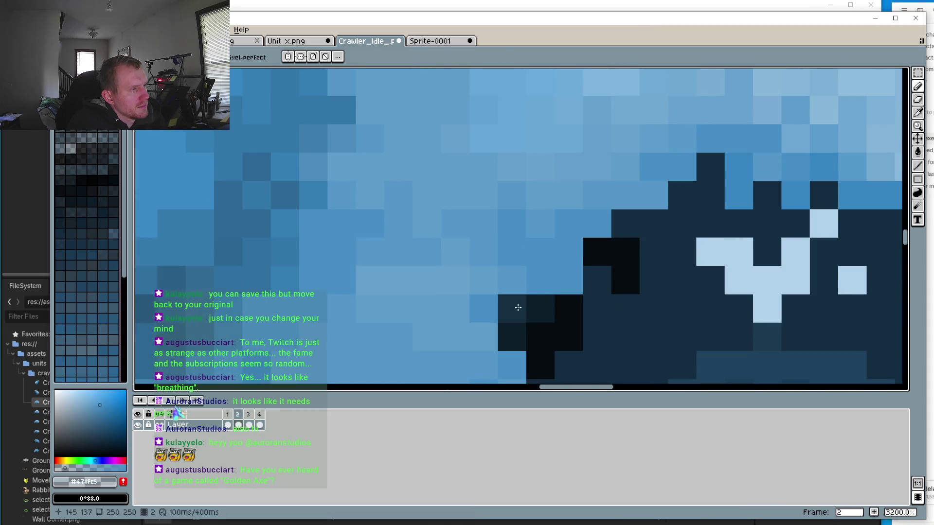
pyautogui.moveTo(713, 162); pyautogui.dragTo(610, 239)
pyautogui.click(609, 239)
pyautogui.click(511, 308)
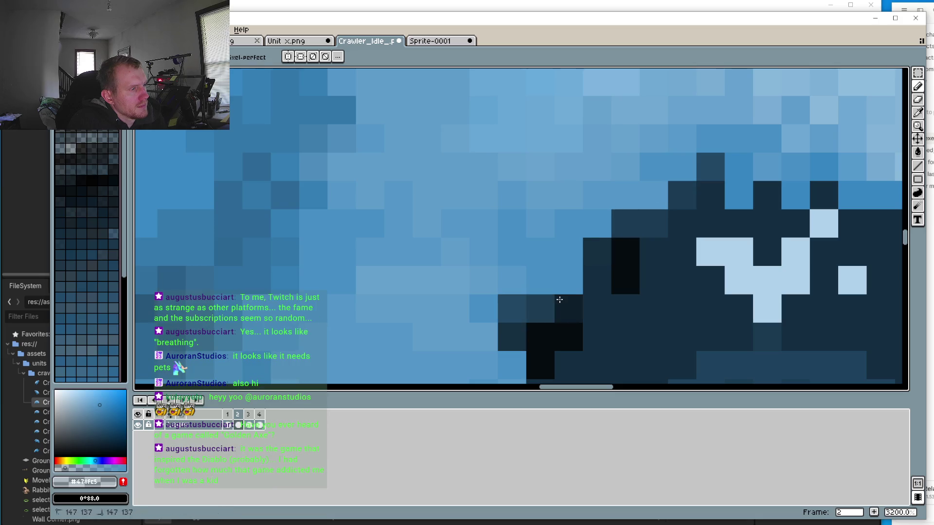
# Repaint the dark pixels along the top edge and around the eye in lighter blue
pyautogui.scroll(-4, 531, 297)
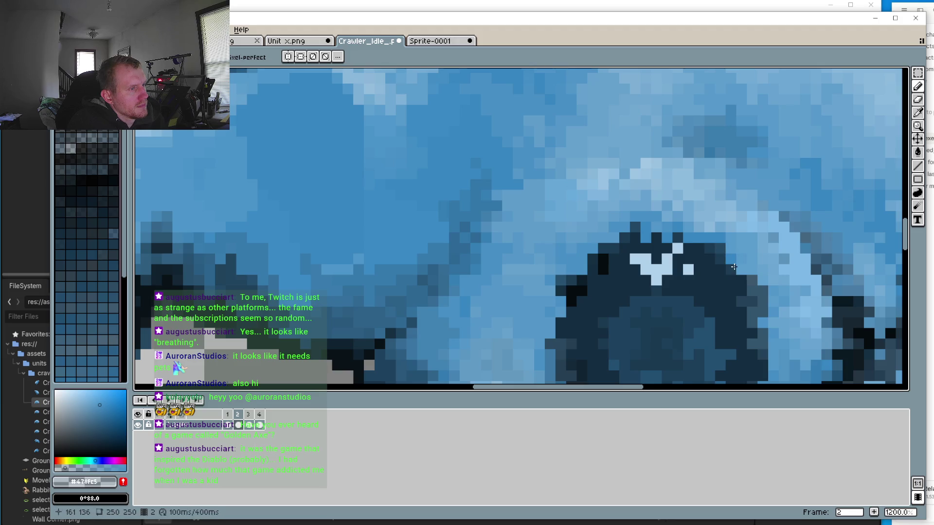
pyautogui.scroll(-3, 748, 296)
pyautogui.scroll(4, 692, 313)
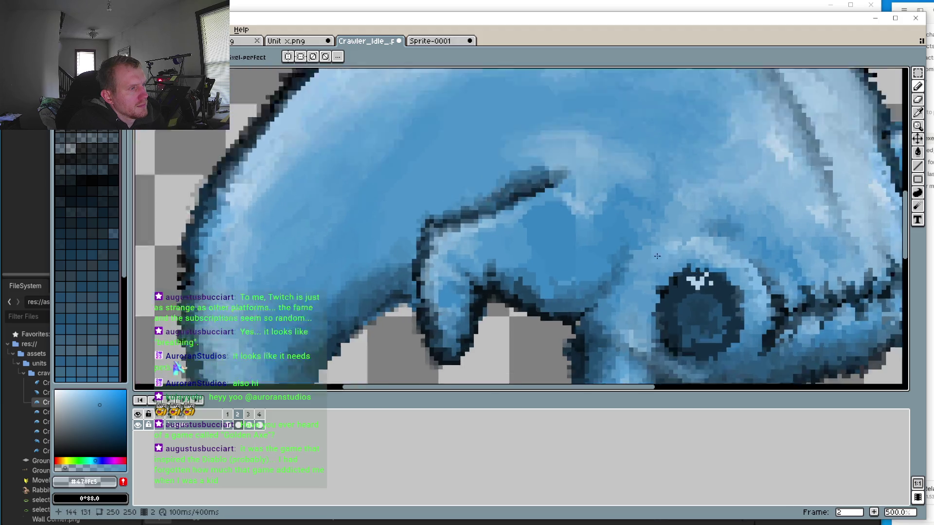
pyautogui.moveTo(691, 313); pyautogui.dragTo(734, 282)
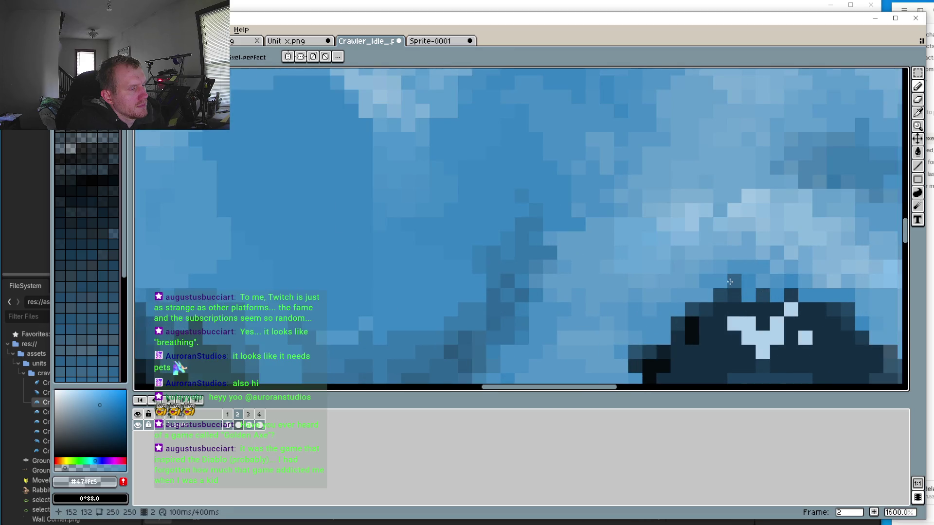
pyautogui.moveTo(639, 351); pyautogui.dragTo(650, 367)
pyautogui.scroll(-2, 649, 367)
pyautogui.click(640, 341)
pyautogui.scroll(-4, 640, 341)
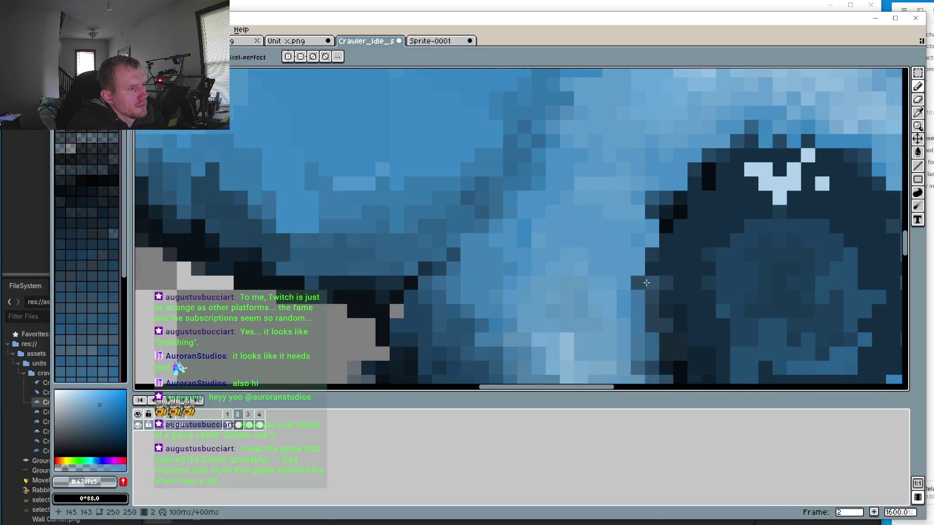
pyautogui.scroll(5, 623, 303)
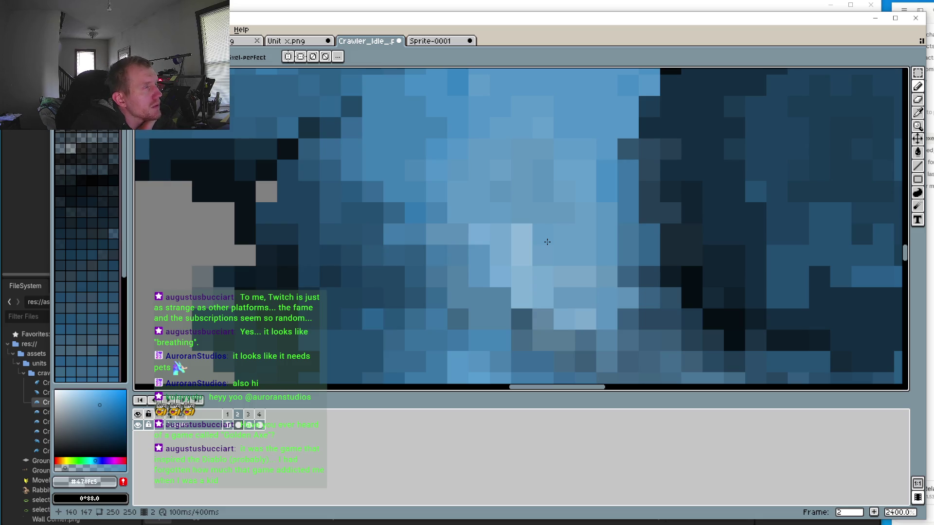
pyautogui.scroll(-7, 540, 201)
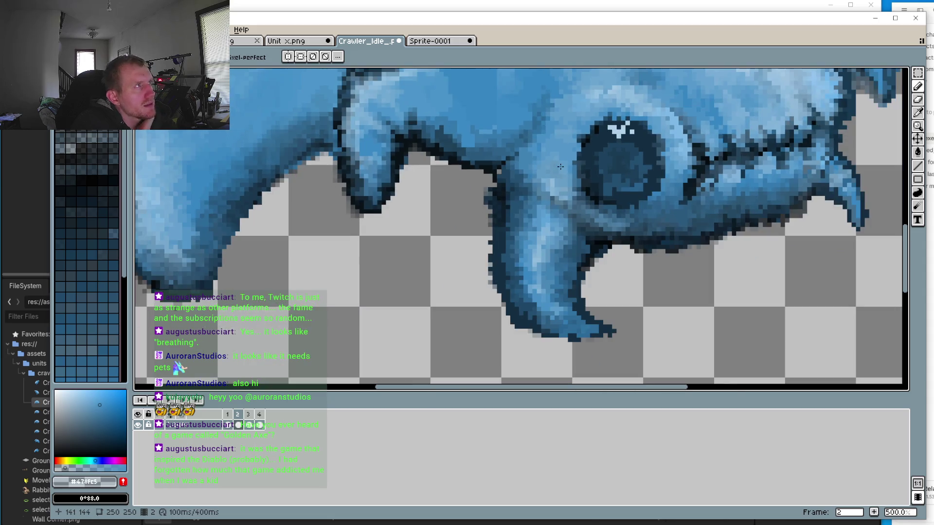
pyautogui.moveTo(539, 201); pyautogui.dragTo(492, 249)
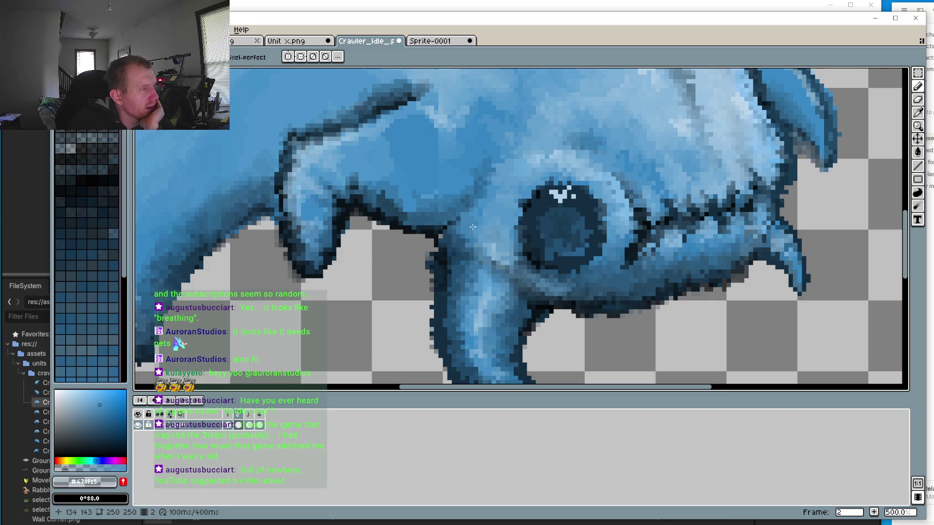
# Center the sprite and play the idle animation from frame 1
pyautogui.scroll(-3, 472, 226)
pyautogui.moveTo(372, 227); pyautogui.dragTo(367, 284)
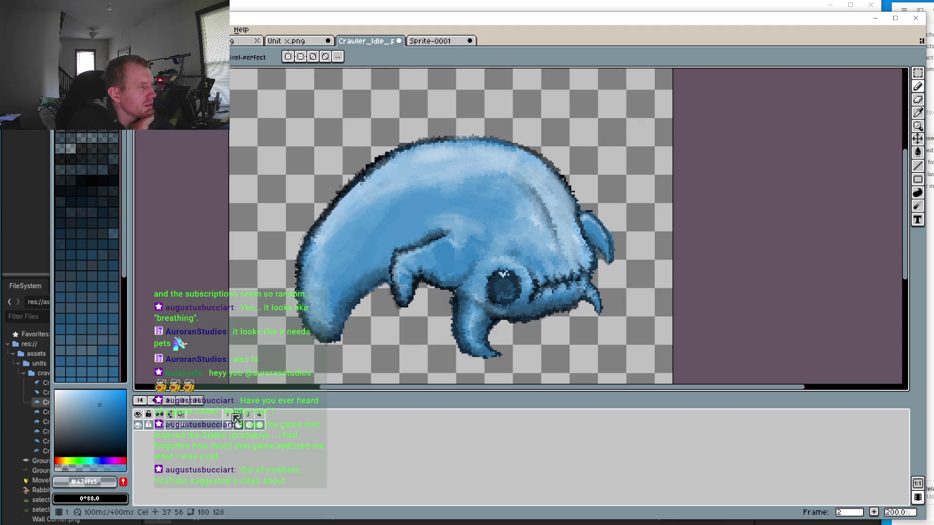
pyautogui.click(228, 416)
pyautogui.click(175, 399)
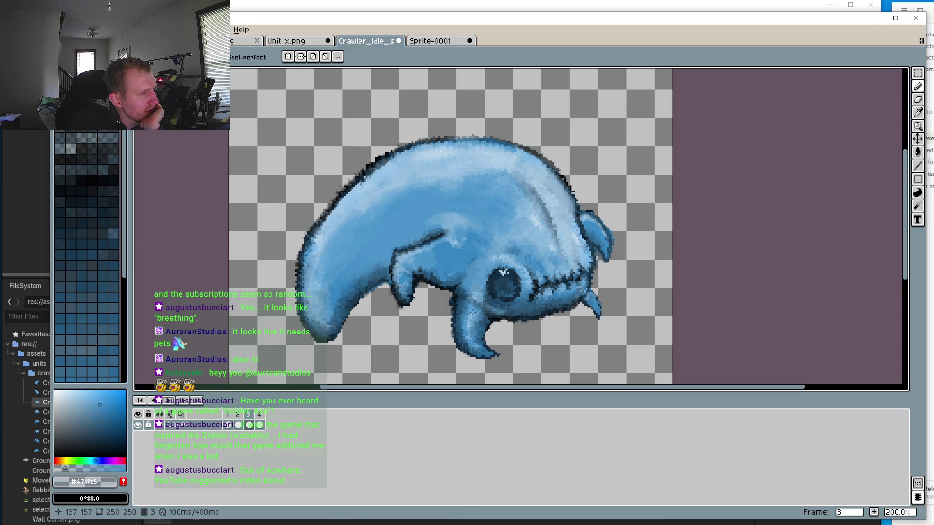
# Sample the dark navy #20435c from the eye outline, then return to the Pencil
pyautogui.scroll(4, 472, 311)
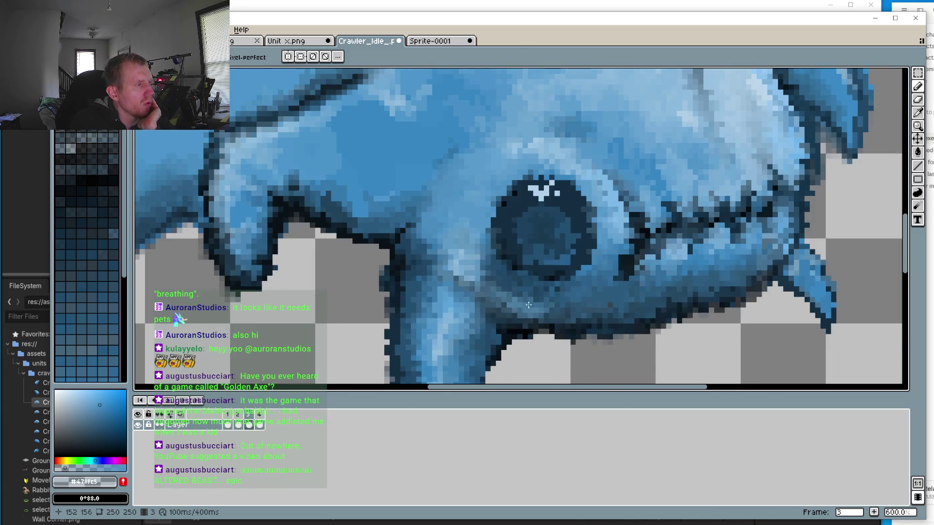
pyautogui.scroll(1, 360, 251)
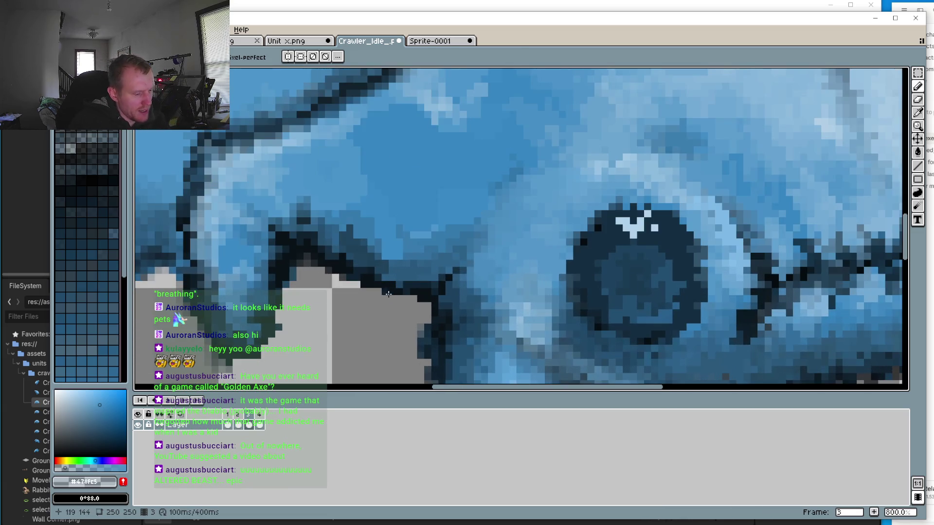
pyautogui.press('i')
pyautogui.click(387, 267)
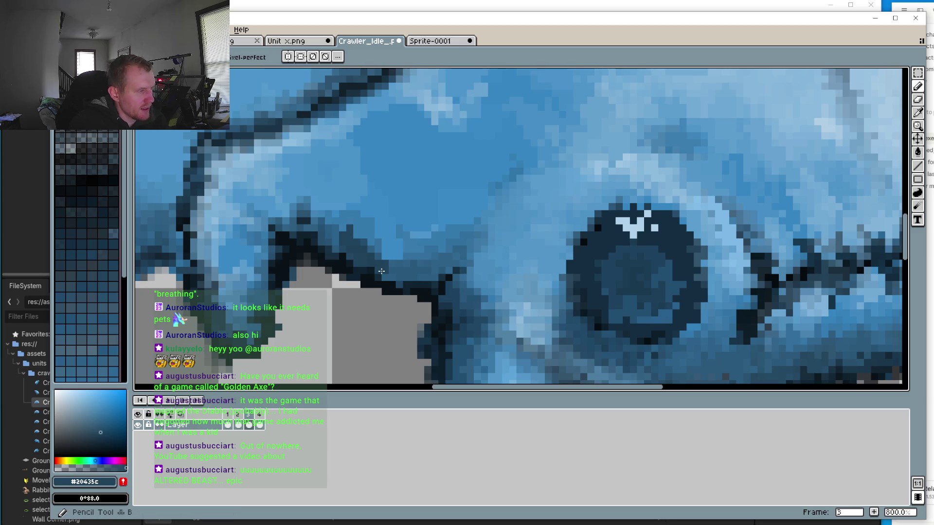
pyautogui.press('b')
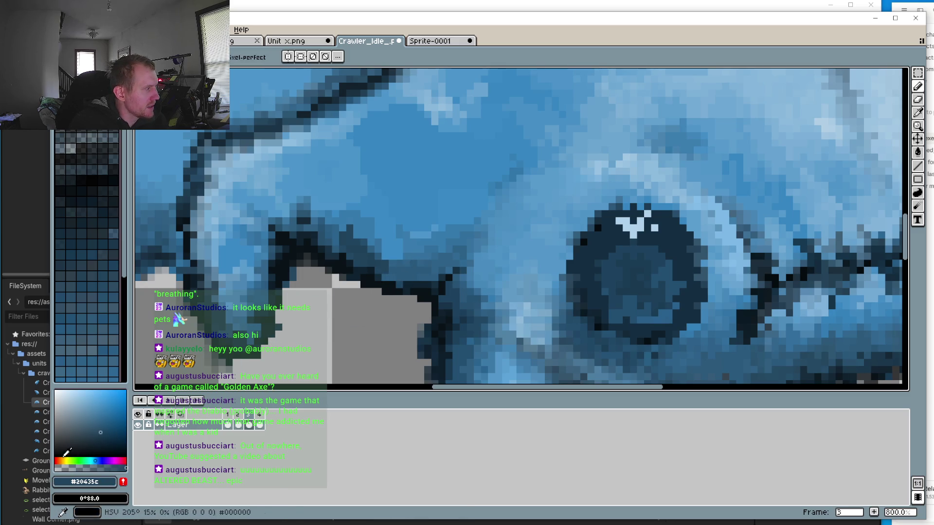
# Compare the eye across frames, moving from frame 3 to frame 4
pyautogui.scroll(2, 272, 365)
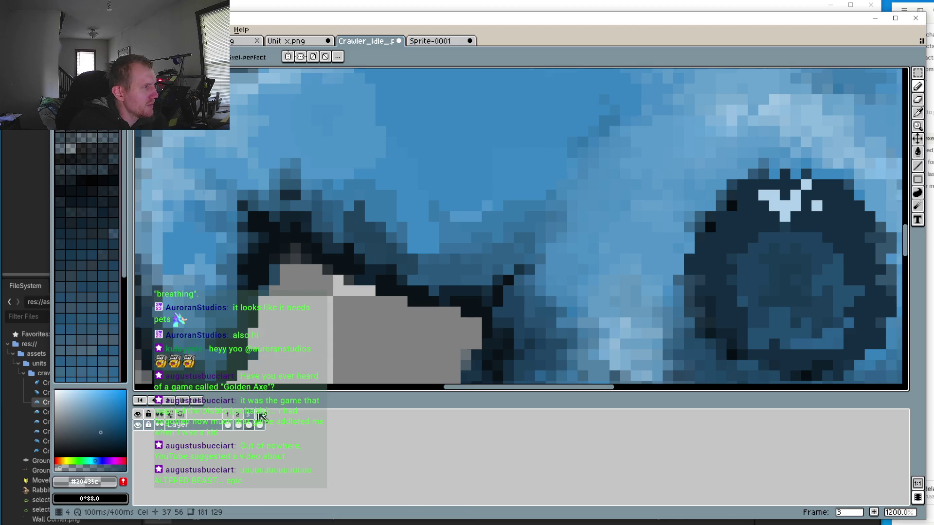
pyautogui.click(259, 425)
pyautogui.click(249, 423)
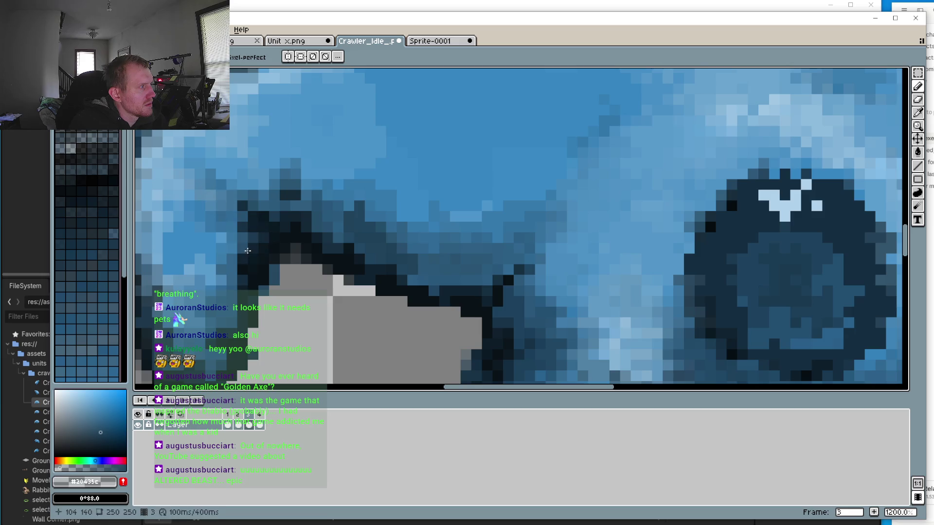
pyautogui.scroll(-3, 293, 241)
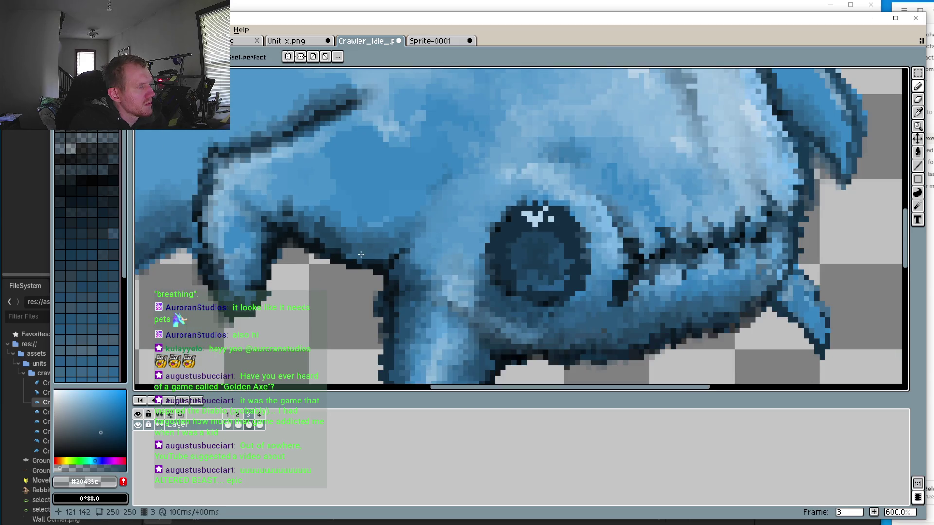
pyautogui.scroll(2, 409, 238)
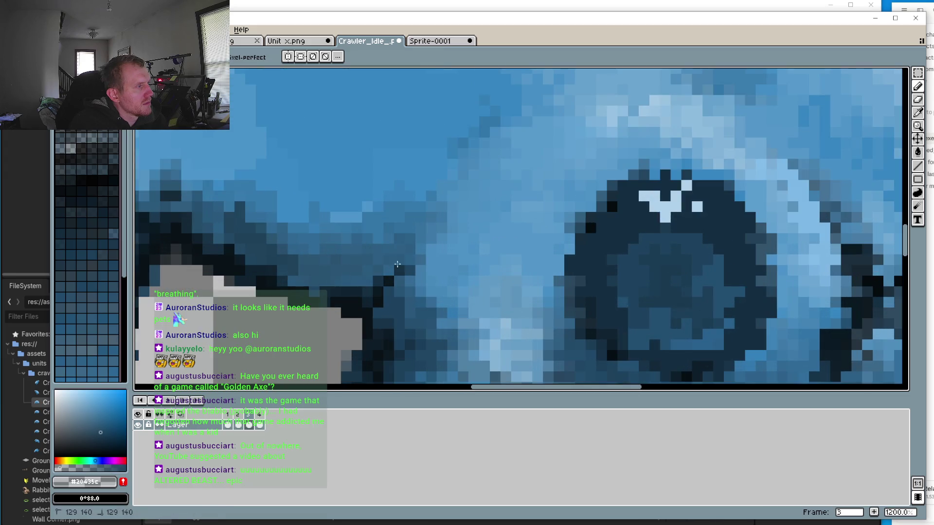
pyautogui.press('Right')
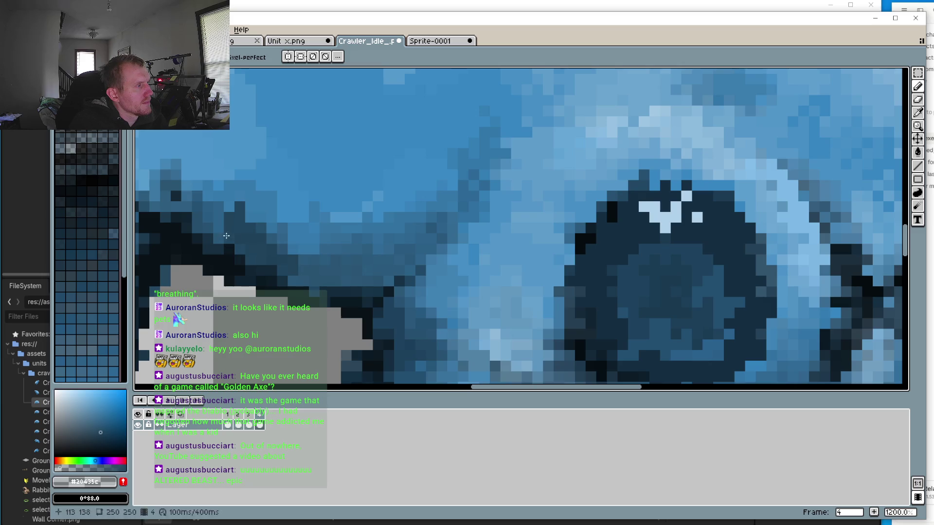
# Play the idle animation again to check the eye
pyautogui.scroll(-5, 343, 290)
pyautogui.scroll(6, 345, 282)
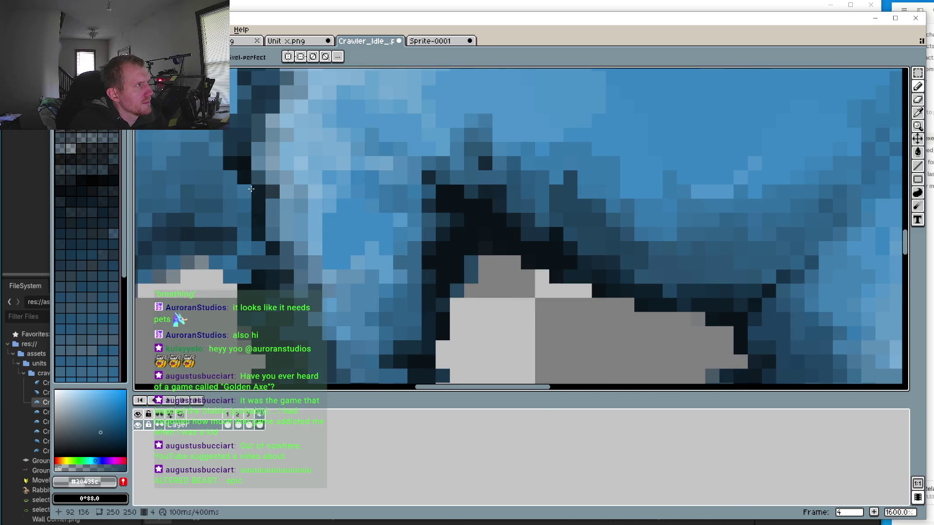
pyautogui.scroll(-3, 270, 252)
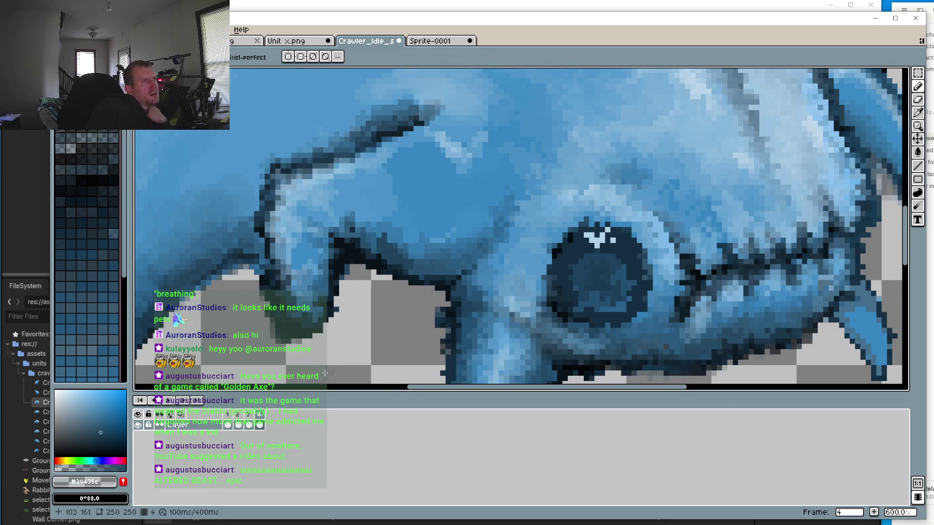
pyautogui.click(167, 402)
pyautogui.scroll(-3, 320, 311)
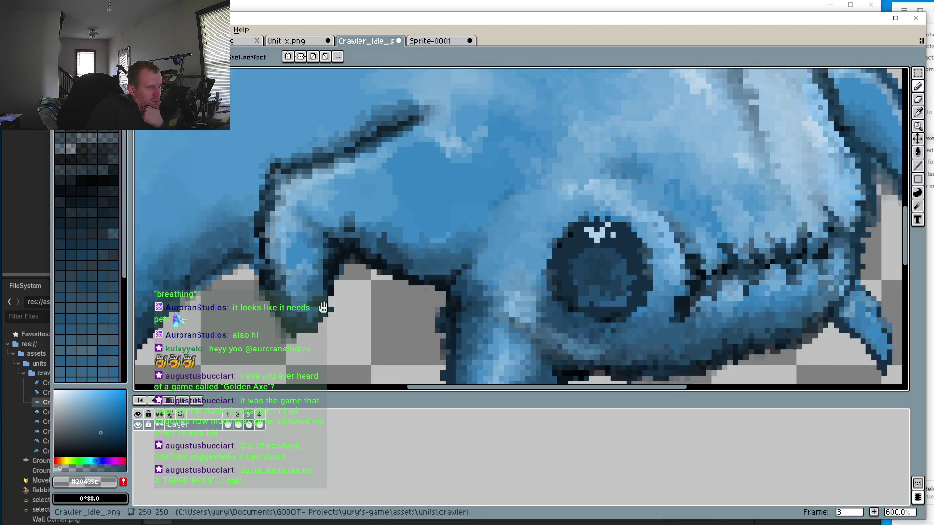
pyautogui.scroll(-1, 265, 334)
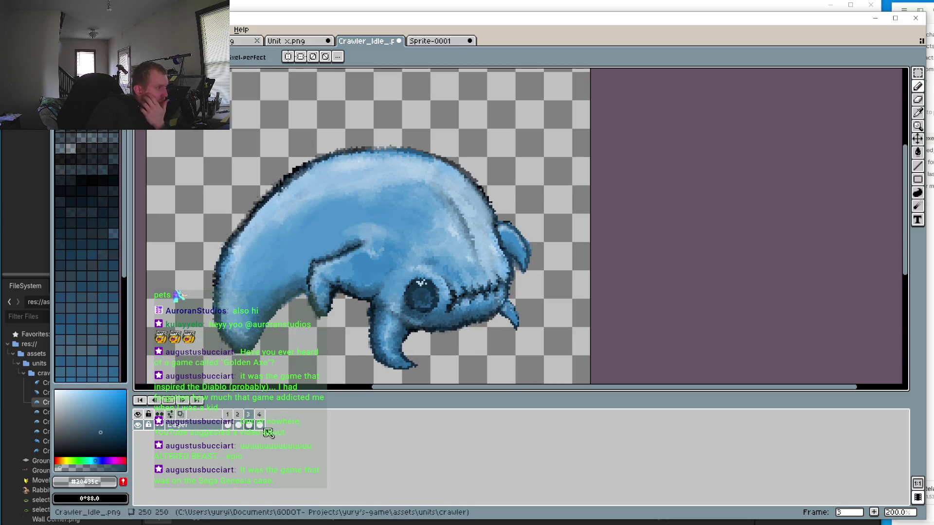
# On frame 3, erase the stray dark pixels below the crawler's jaw
pyautogui.click(249, 414)
pyautogui.scroll(3, 264, 347)
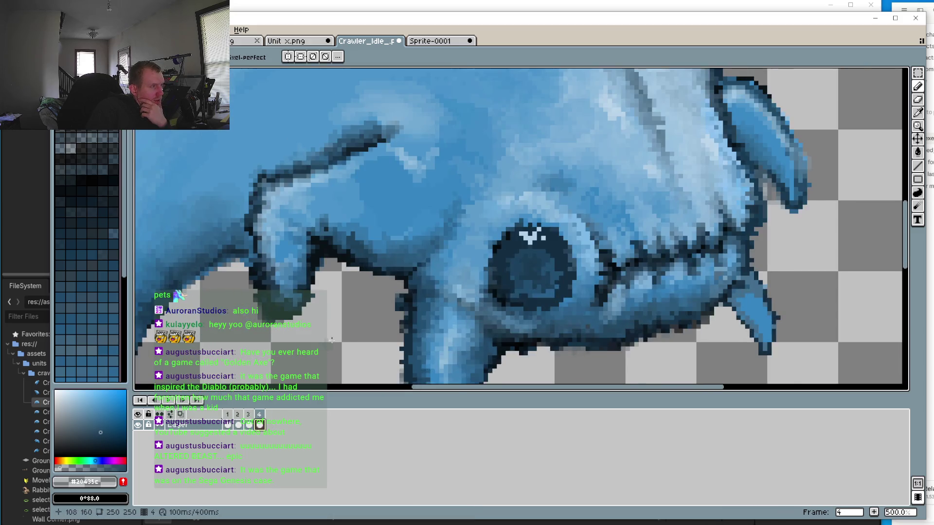
pyautogui.click(924, 100)
pyautogui.scroll(4, 442, 246)
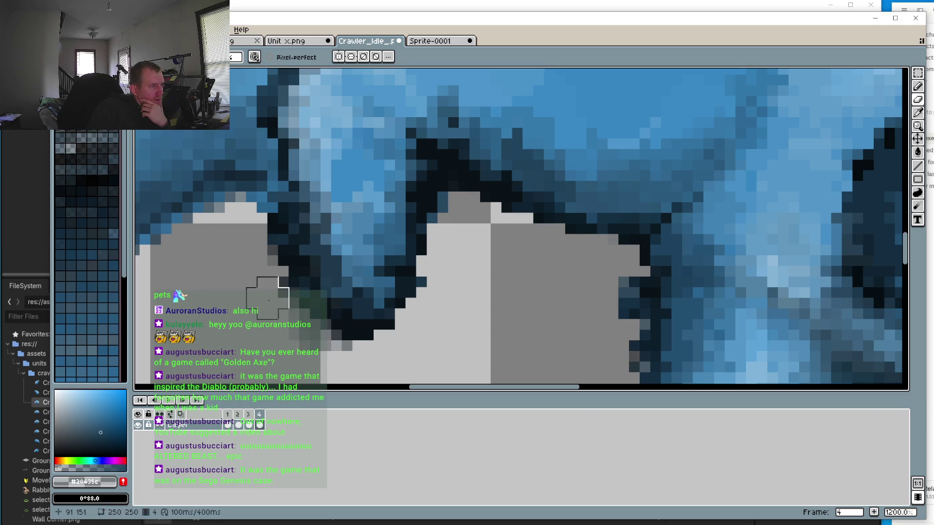
pyautogui.moveTo(250, 267)
pyautogui.mouseDown()
pyautogui.moveTo(278, 261)
pyautogui.moveTo(250, 261)
pyautogui.moveTo(309, 341)
pyautogui.mouseUp()
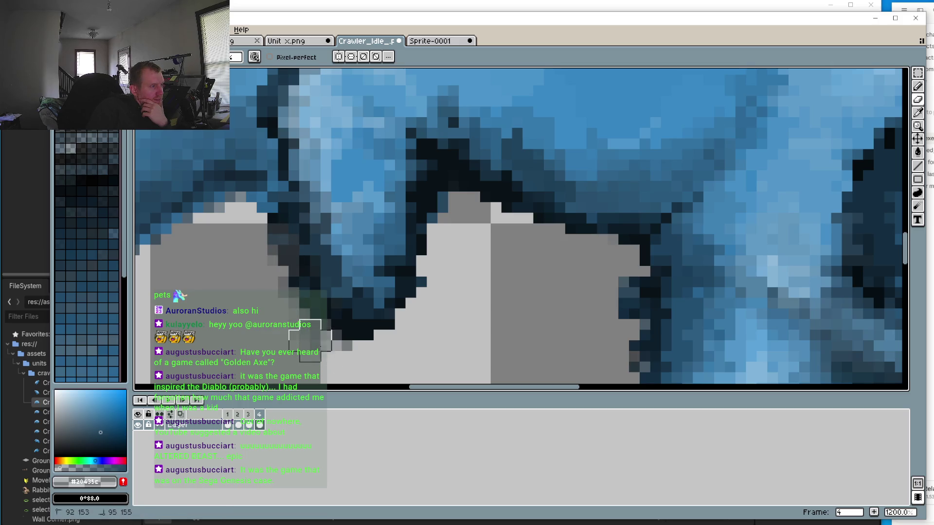
pyautogui.scroll(-5, 307, 316)
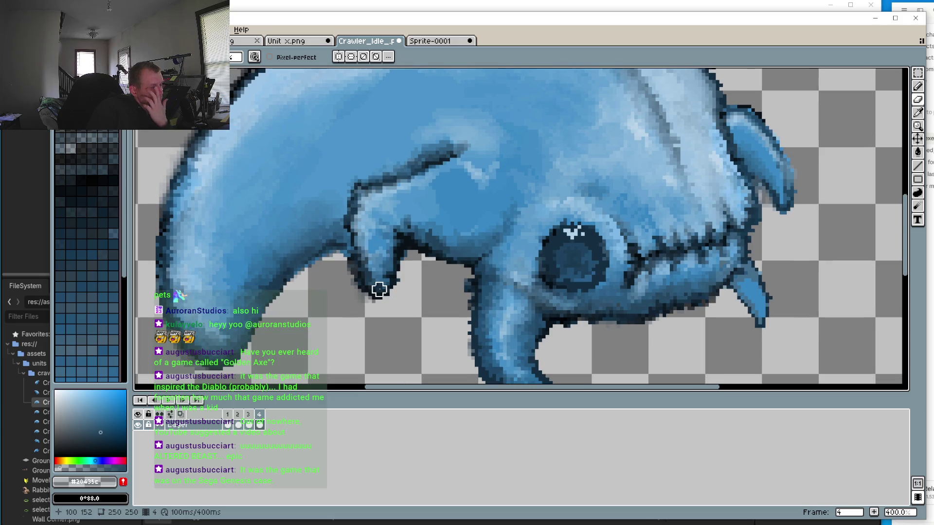
# Step through animation frames 1, 2, 3 and 4 in turn
pyautogui.click(228, 415)
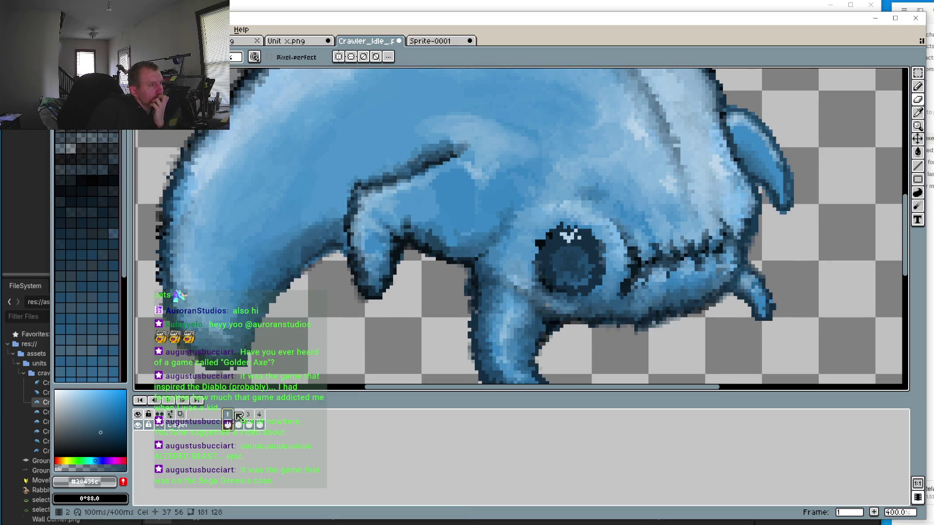
pyautogui.click(239, 416)
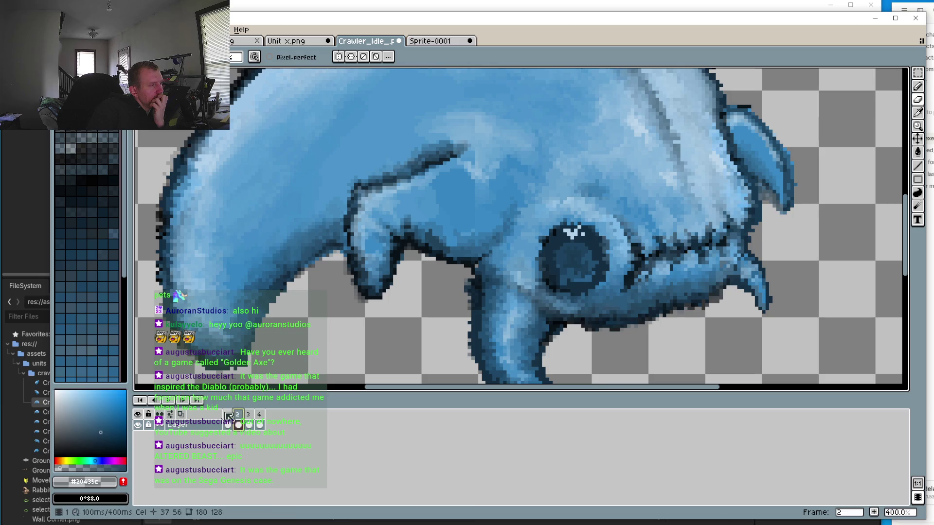
pyautogui.click(228, 416)
pyautogui.click(238, 415)
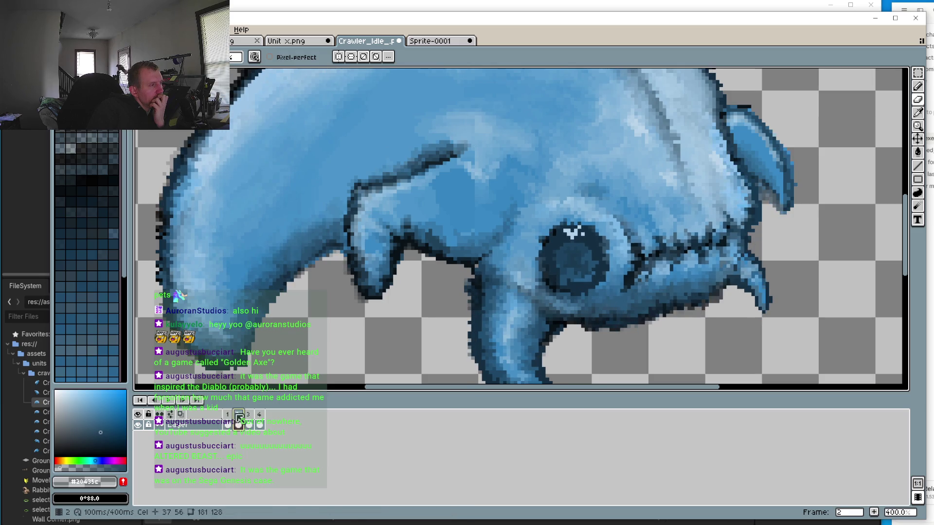
pyautogui.click(249, 415)
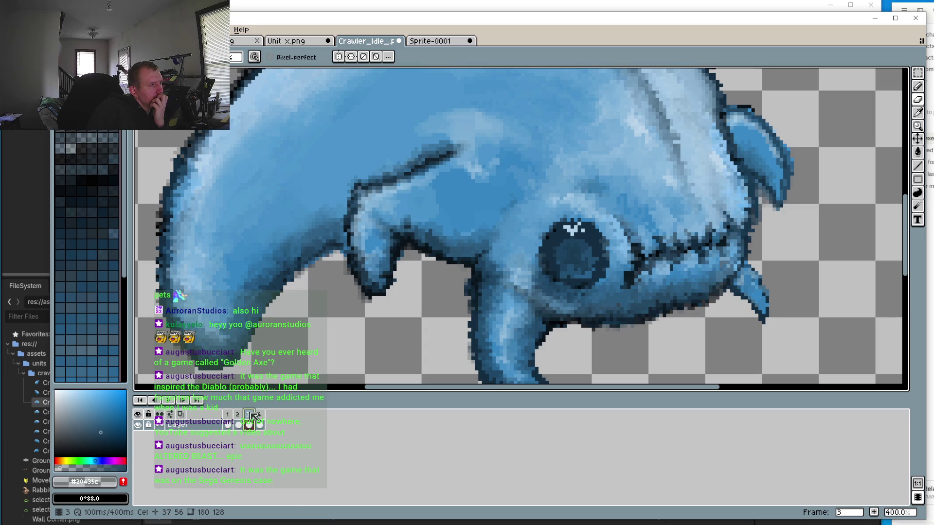
pyautogui.click(261, 419)
pyautogui.scroll(-3, 354, 312)
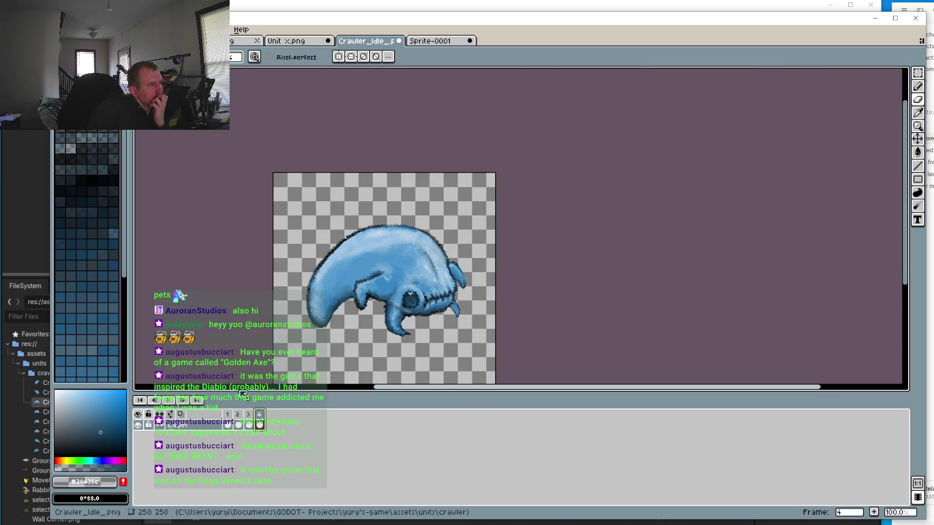
# Play the idle animation, then settle back on frame 3
pyautogui.click(170, 401)
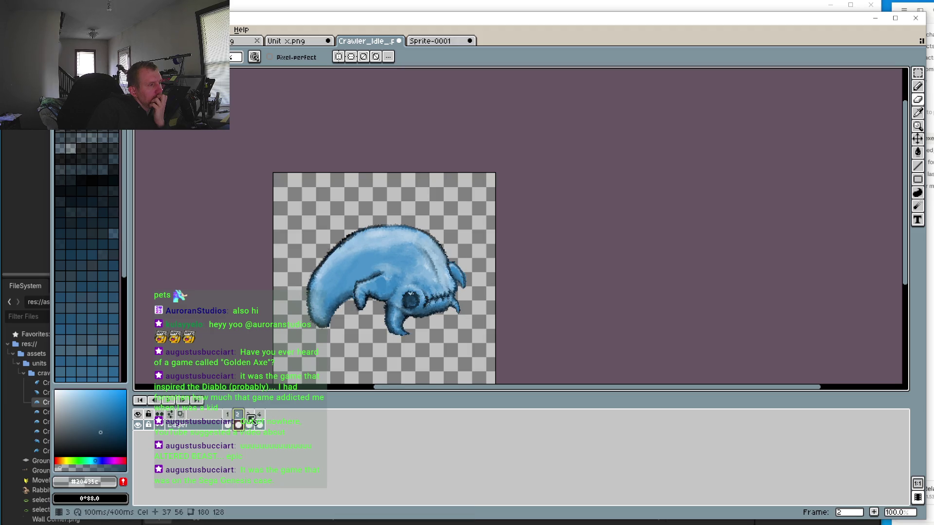
pyautogui.click(261, 415)
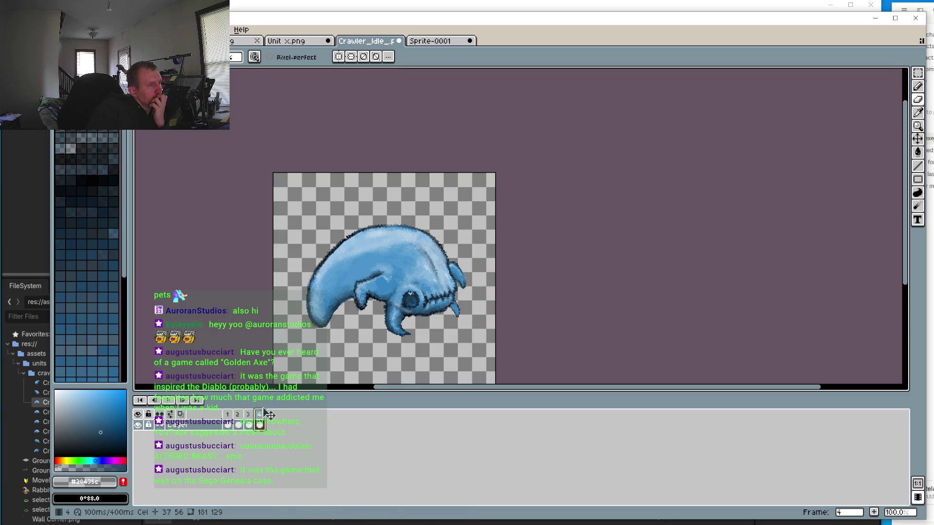
pyautogui.click(248, 415)
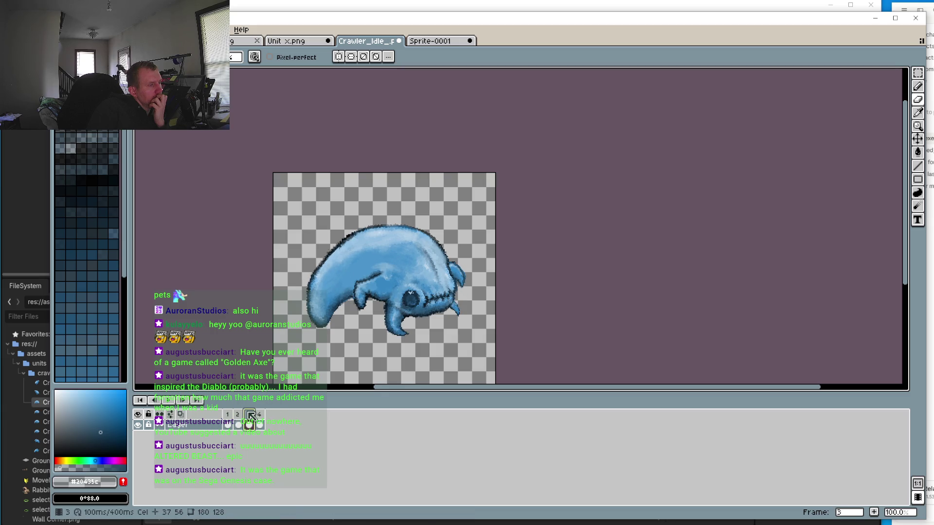
# Copy the top of the back from frame 3 and paste it onto frame 4
pyautogui.click(917, 73)
pyautogui.scroll(1, 328, 204)
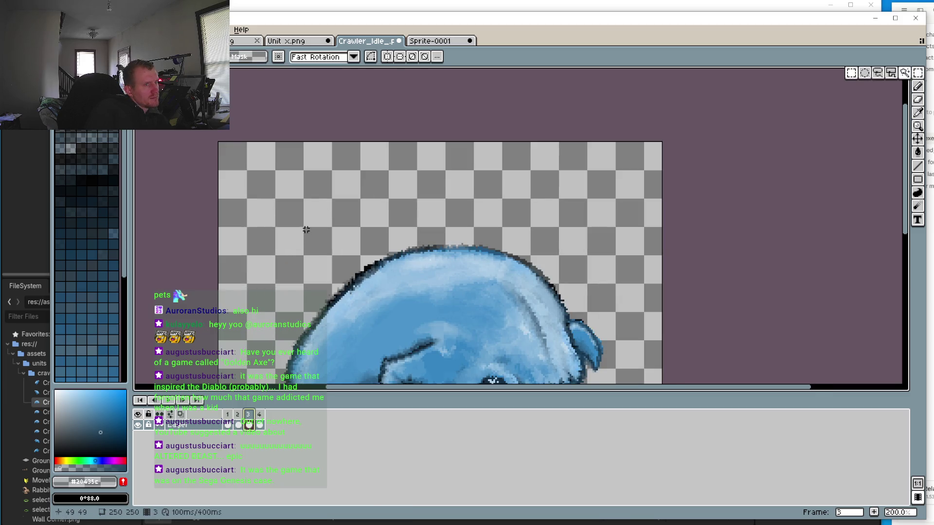
pyautogui.moveTo(306, 229)
pyautogui.mouseDown()
pyautogui.moveTo(448, 323)
pyautogui.moveTo(450, 336)
pyautogui.mouseUp()
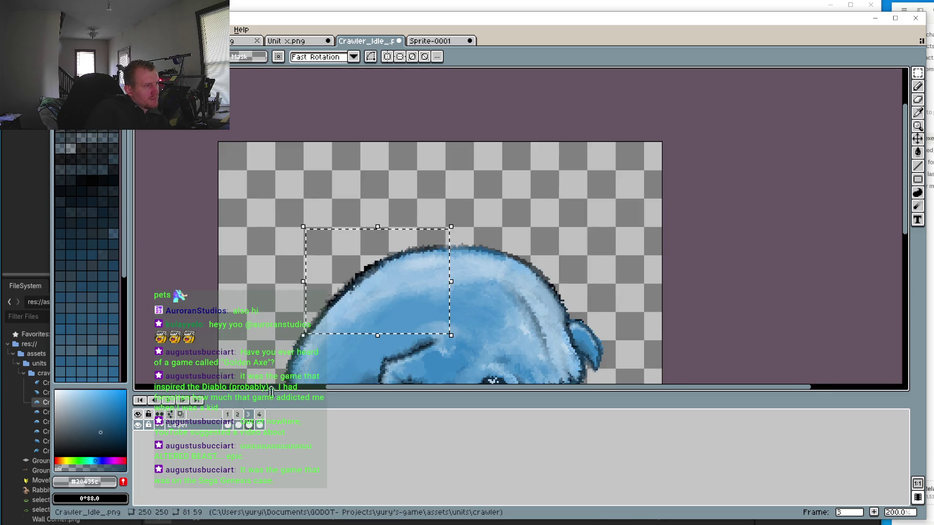
pyautogui.click(259, 415)
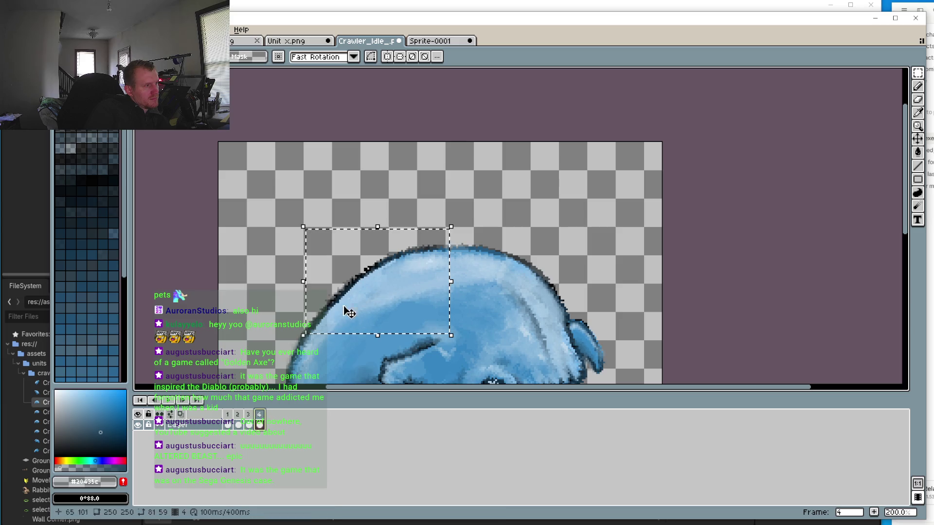
pyautogui.click(248, 181)
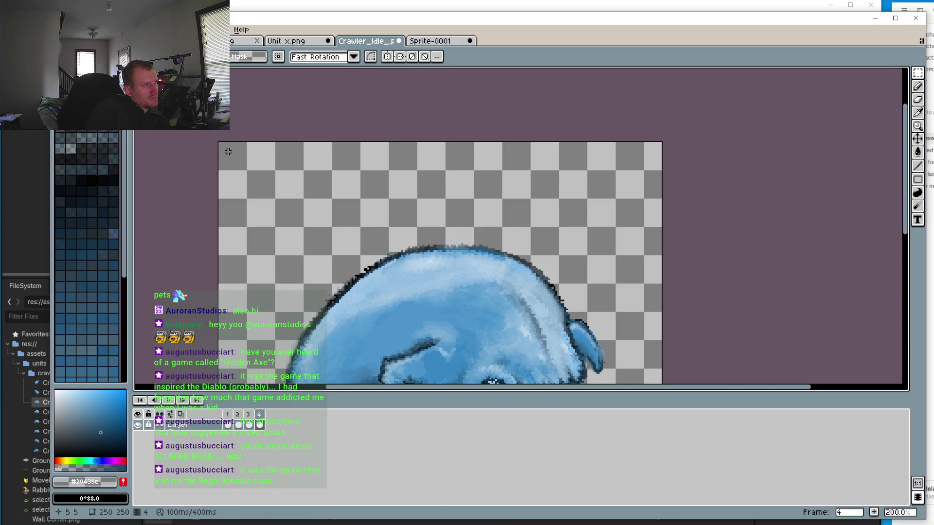
pyautogui.hotkey('ctrl', 'v')
pyautogui.moveTo(374, 257)
pyautogui.mouseDown()
pyautogui.moveTo(272, 181)
pyautogui.moveTo(291, 158)
pyautogui.mouseUp()
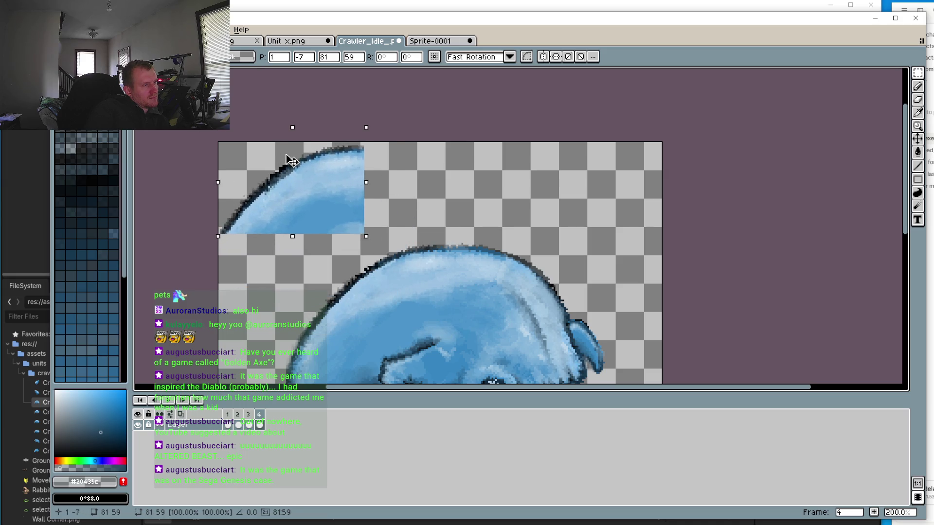
# Fade the pasted patch with the Eraser and move it onto the creature's back
pyautogui.click(918, 100)
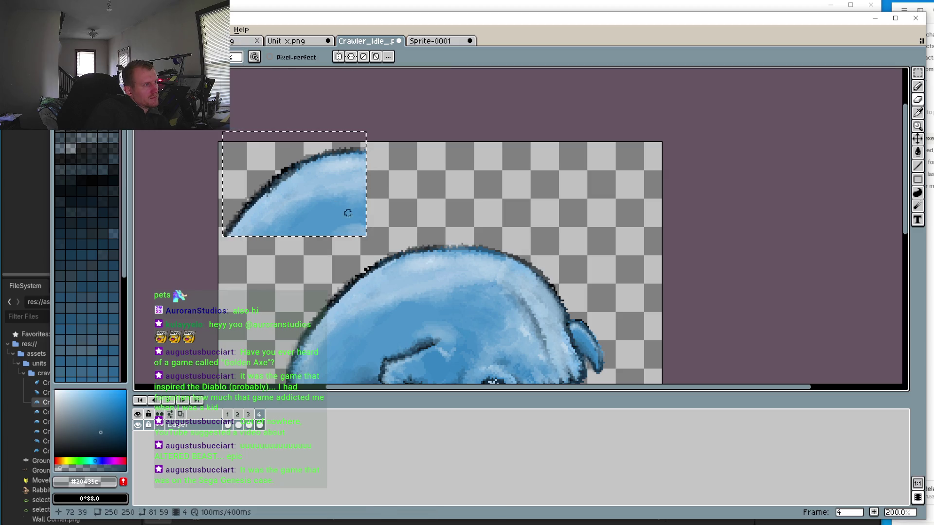
pyautogui.moveTo(323, 252)
pyautogui.mouseDown()
pyautogui.moveTo(381, 219)
pyautogui.moveTo(361, 222)
pyautogui.mouseUp()
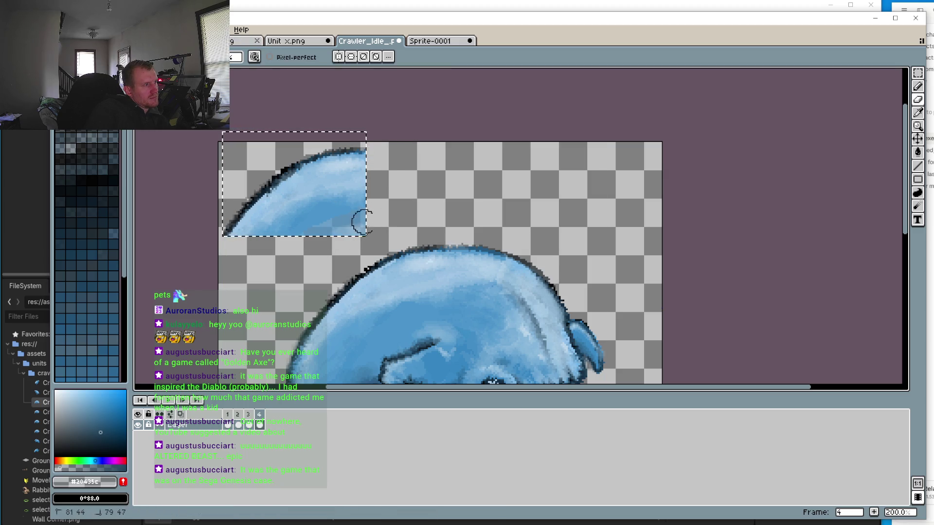
pyautogui.moveTo(283, 226)
pyautogui.mouseDown()
pyautogui.moveTo(239, 223)
pyautogui.moveTo(240, 209)
pyautogui.moveTo(313, 177)
pyautogui.moveTo(237, 248)
pyautogui.moveTo(337, 154)
pyautogui.moveTo(229, 250)
pyautogui.moveTo(367, 162)
pyautogui.moveTo(441, 255)
pyautogui.mouseUp()
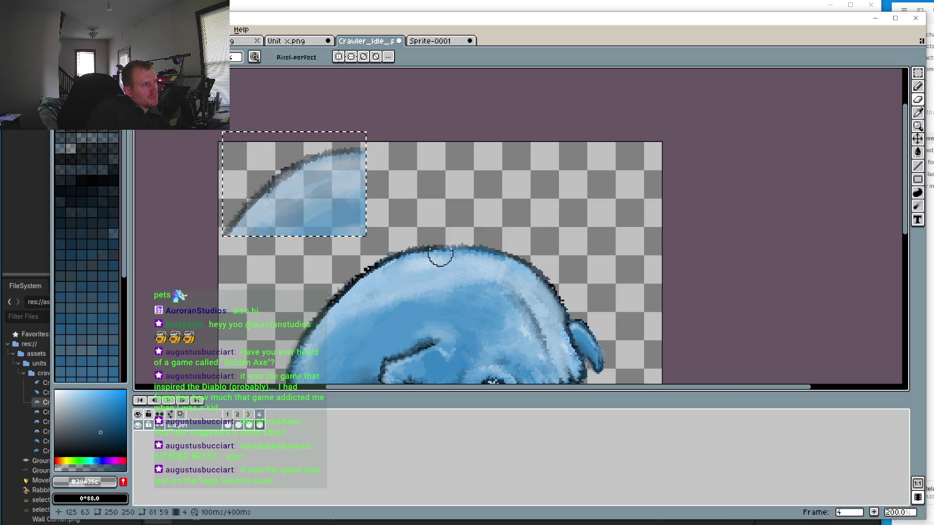
pyautogui.click(918, 73)
pyautogui.moveTo(316, 187)
pyautogui.mouseDown()
pyautogui.moveTo(386, 267)
pyautogui.moveTo(393, 294)
pyautogui.mouseUp()
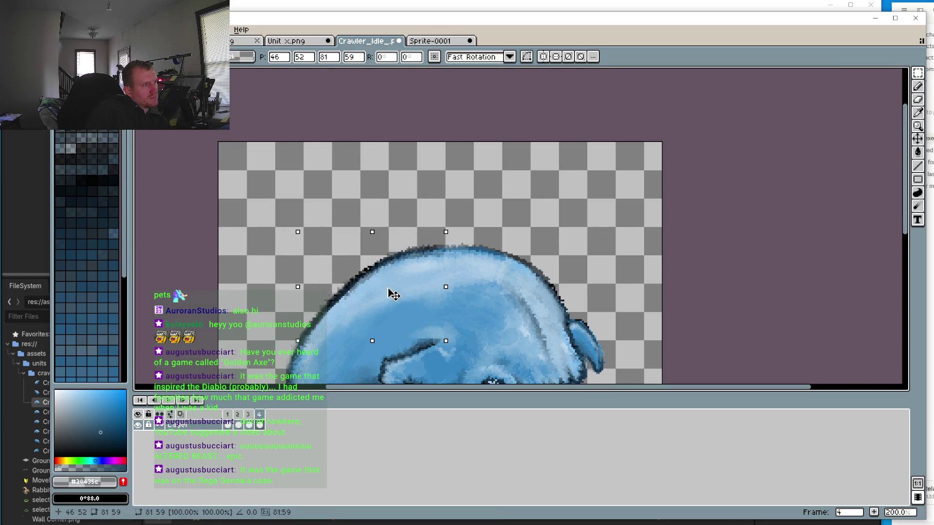
# Nudge the patch two pixels up and one right, then commit it
pyautogui.press('Up')
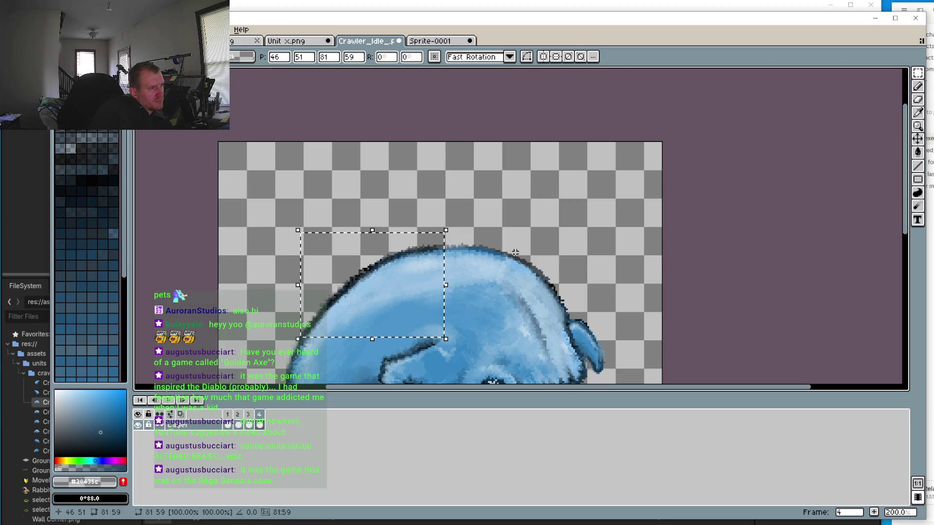
pyautogui.press('Right')
pyautogui.press('Up')
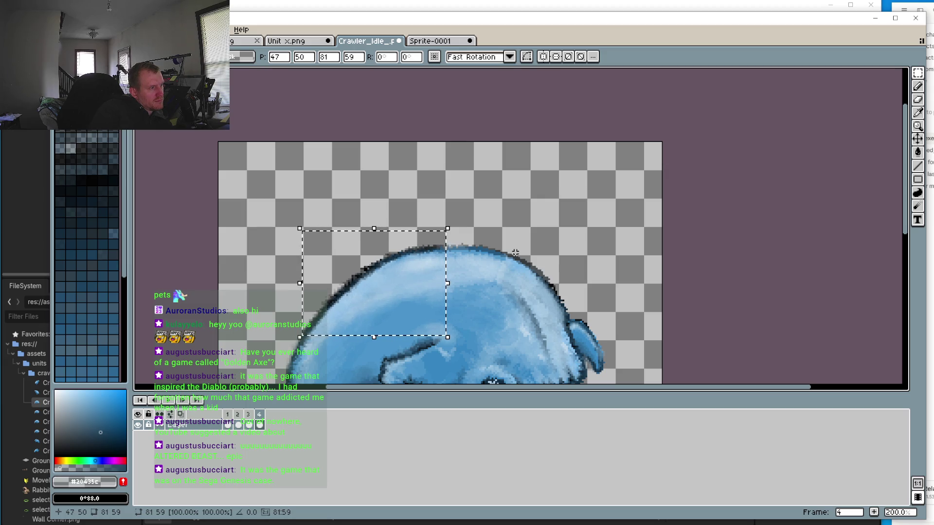
pyautogui.click(259, 423)
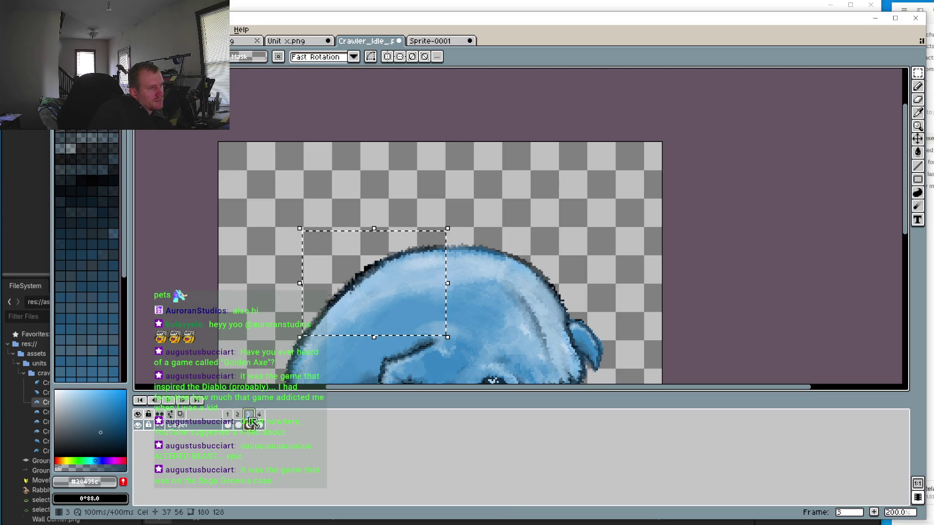
# Compare frame 4 against frame 3 and play the animation to check the change
pyautogui.press(',')
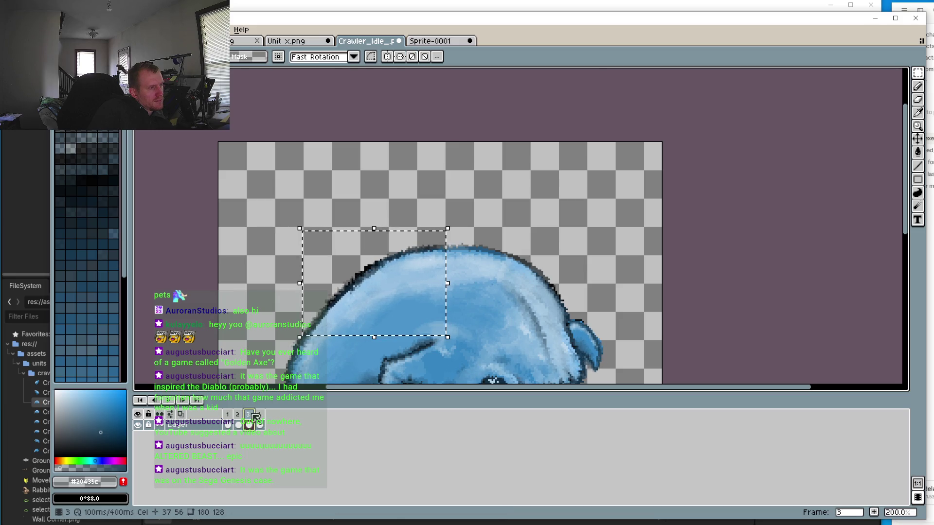
pyautogui.click(261, 414)
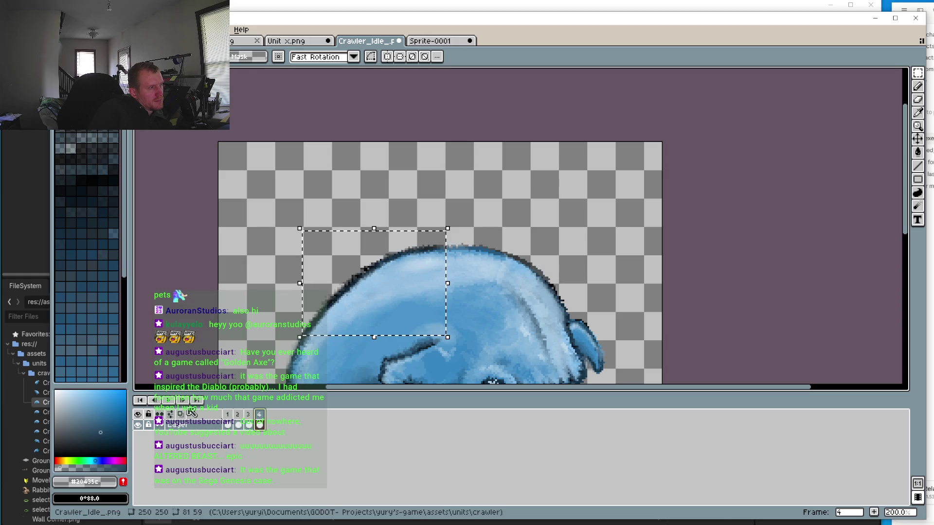
pyautogui.click(176, 399)
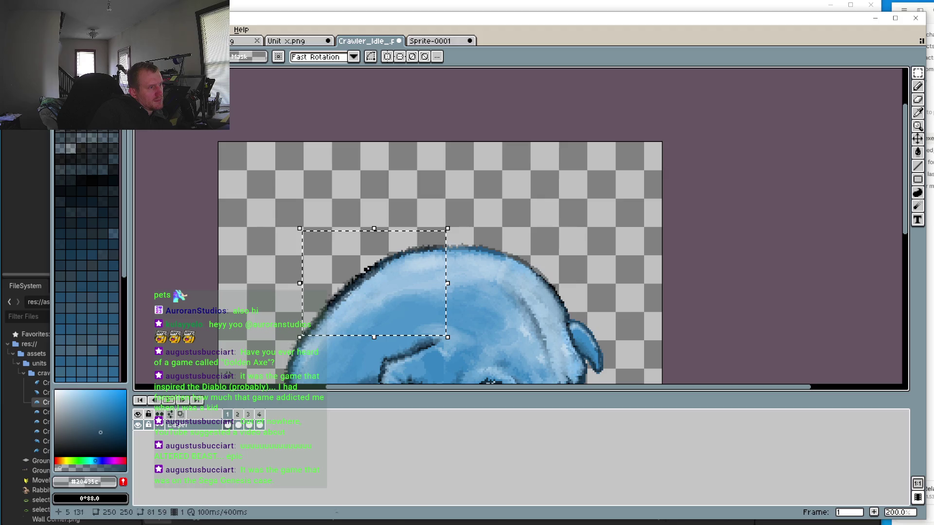
pyautogui.moveTo(312, 255); pyautogui.dragTo(193, 175)
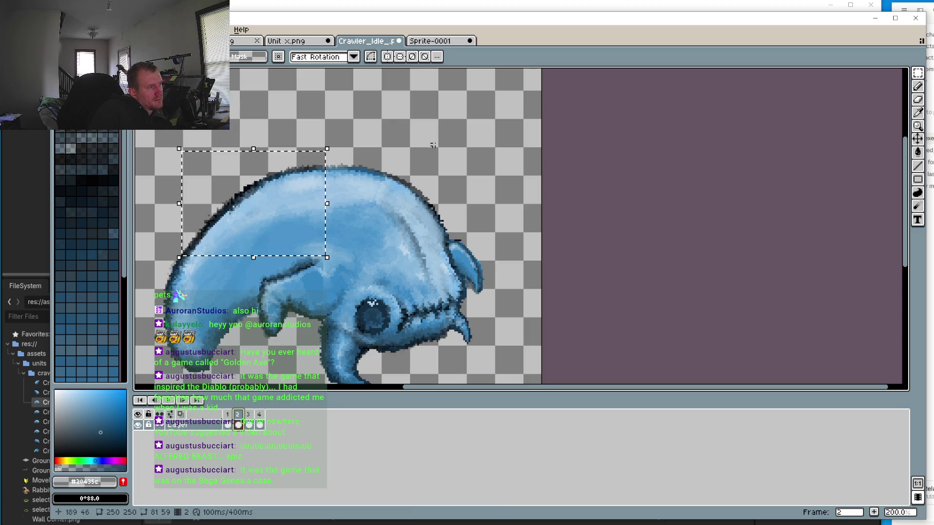
pyautogui.click(299, 251)
pyautogui.moveTo(270, 233)
pyautogui.mouseDown()
pyautogui.moveTo(333, 277)
pyautogui.moveTo(362, 283)
pyautogui.mouseUp()
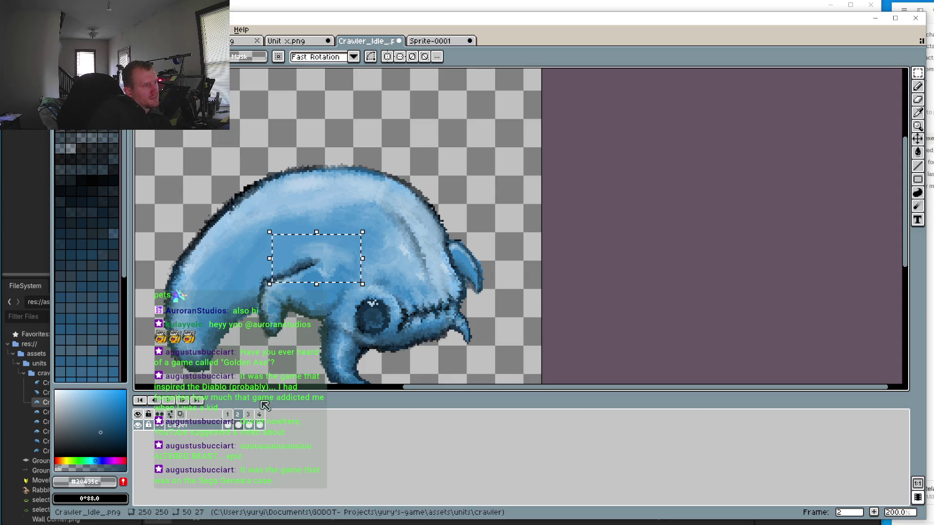
pyautogui.click(248, 414)
pyautogui.click(260, 414)
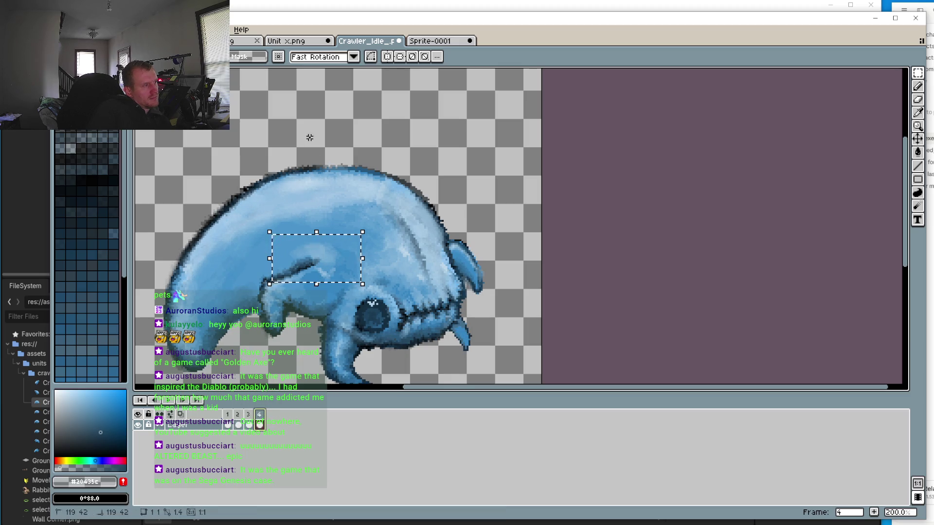
pyautogui.hotkey('ctrl', 'd')
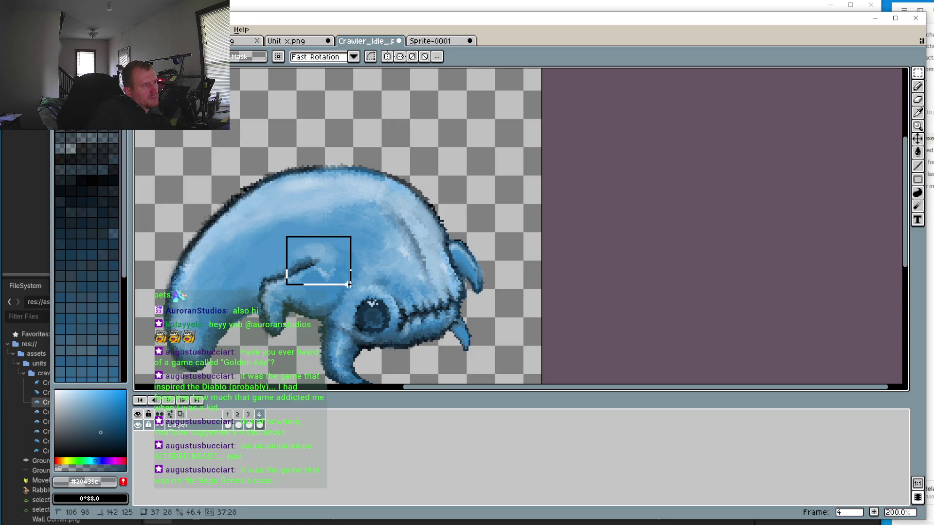
pyautogui.moveTo(348, 284); pyautogui.dragTo(349, 286)
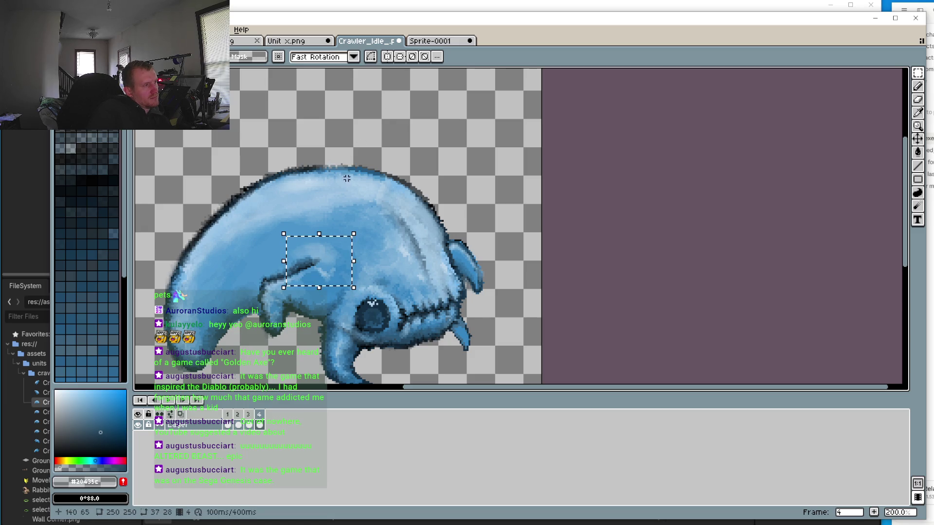
pyautogui.press(',')
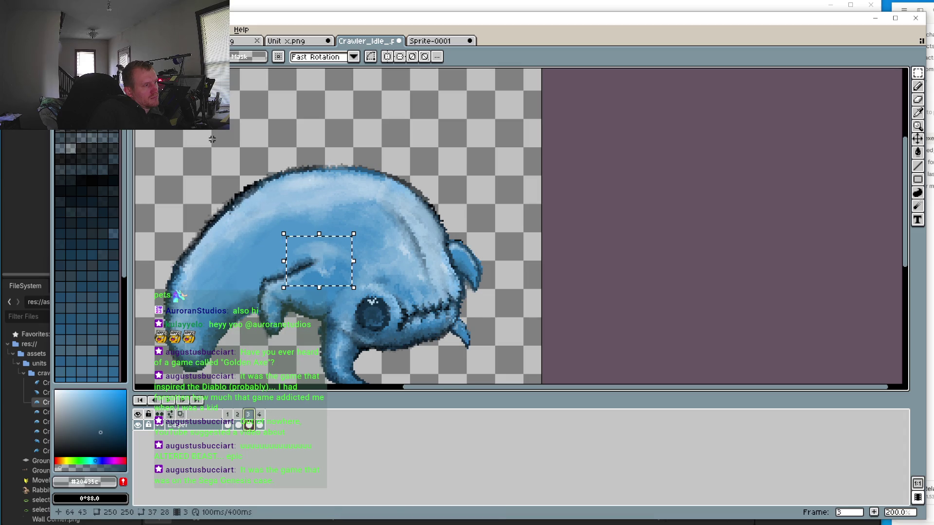
pyautogui.hotkey('ctrl', 'd')
pyautogui.hotkey('ctrl', 'shift', 'd')
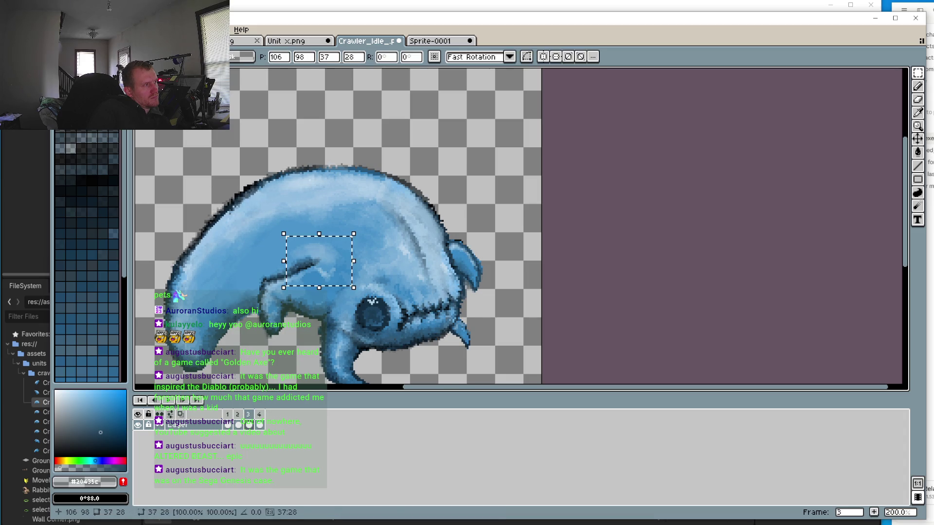
pyautogui.moveTo(325, 259); pyautogui.dragTo(317, 242)
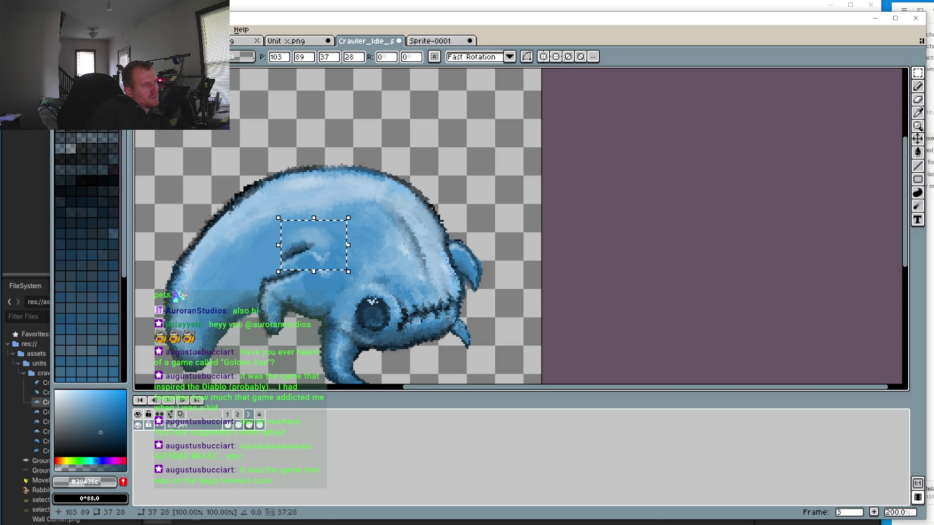
pyautogui.hotkey('ctrl', 'd')
pyautogui.click(260, 417)
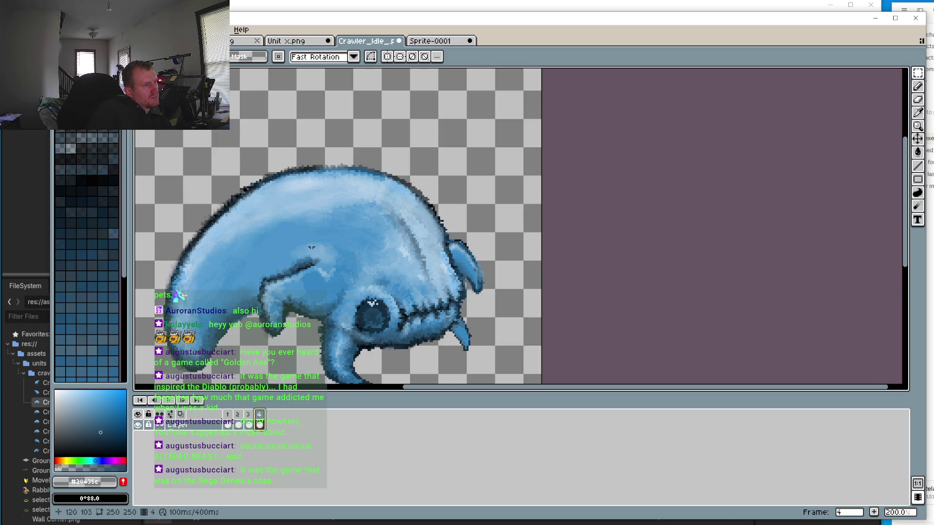
pyautogui.moveTo(274, 219); pyautogui.dragTo(350, 279)
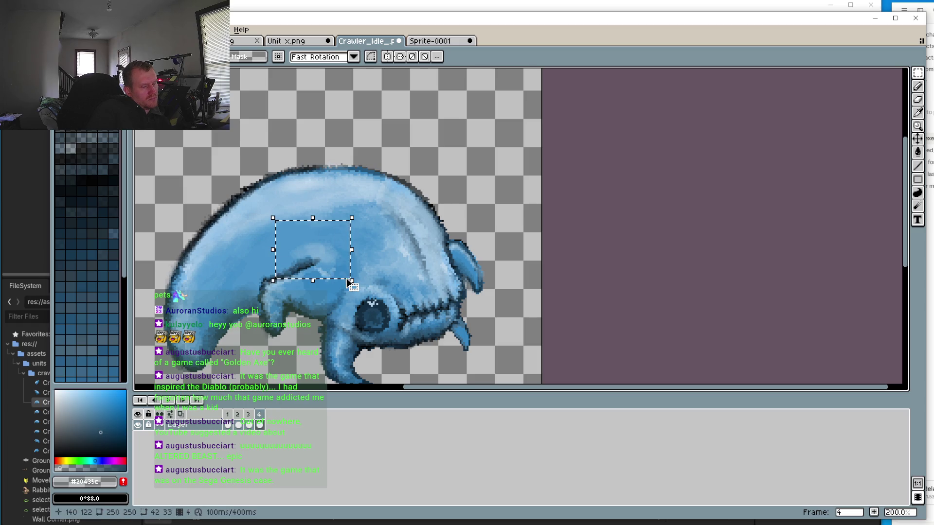
pyautogui.click(241, 125)
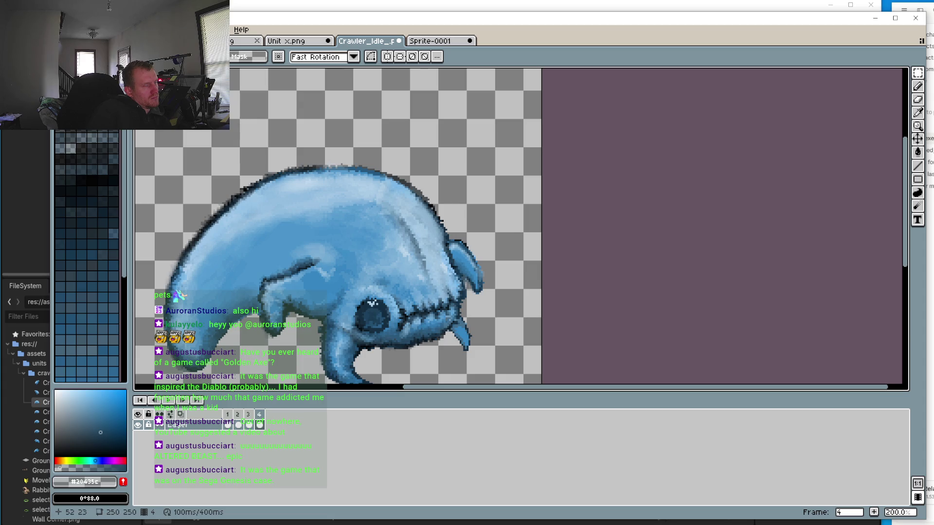
pyautogui.hotkey('ctrl', 'z')
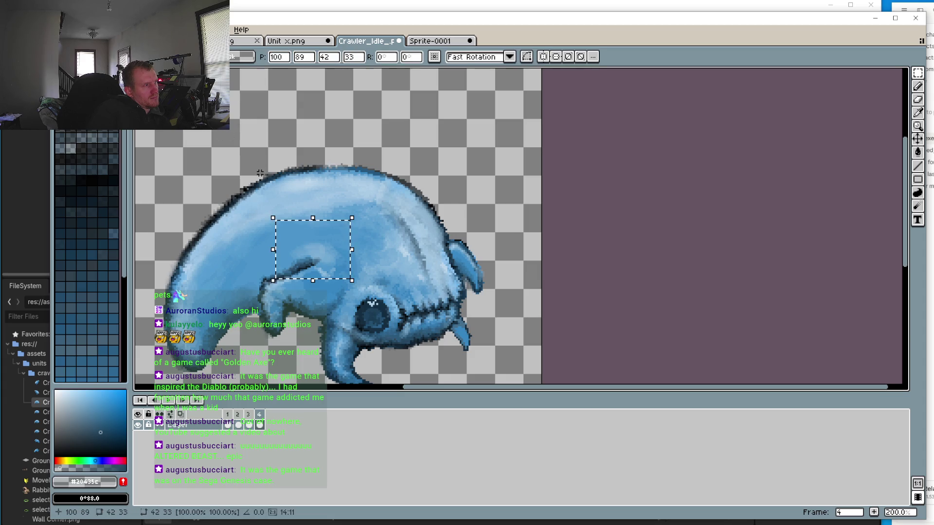
pyautogui.moveTo(314, 227); pyautogui.dragTo(309, 195)
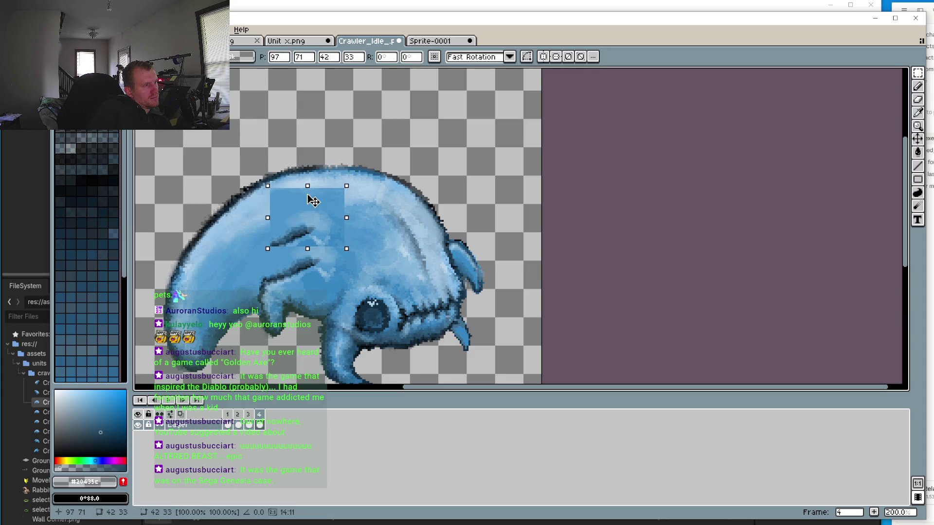
pyautogui.click(237, 415)
pyautogui.press('Down')
pyautogui.press('Down')
pyautogui.press('Down')
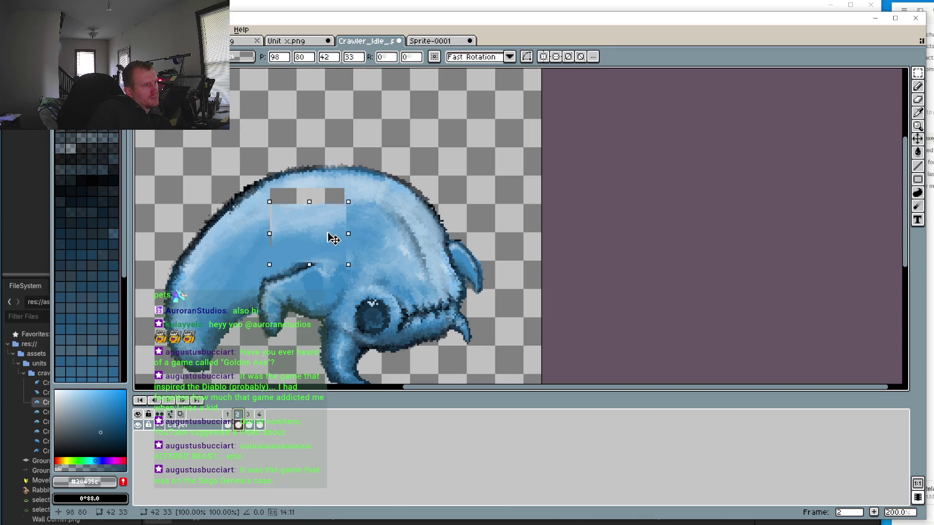
pyautogui.press('Right')
pyautogui.press('Right')
pyautogui.moveTo(335, 239)
pyautogui.mouseDown()
pyautogui.moveTo(341, 271)
pyautogui.moveTo(326, 242)
pyautogui.mouseUp()
pyautogui.press('Escape')
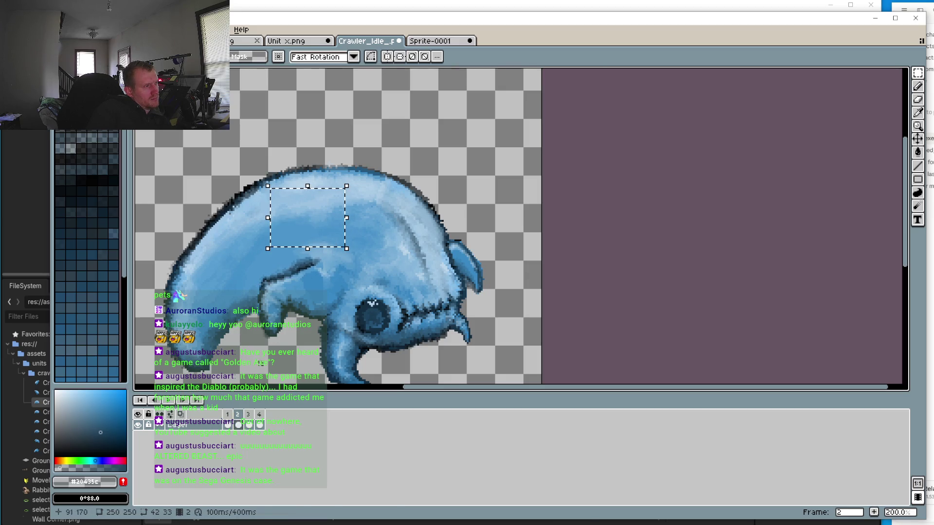
pyautogui.click(259, 414)
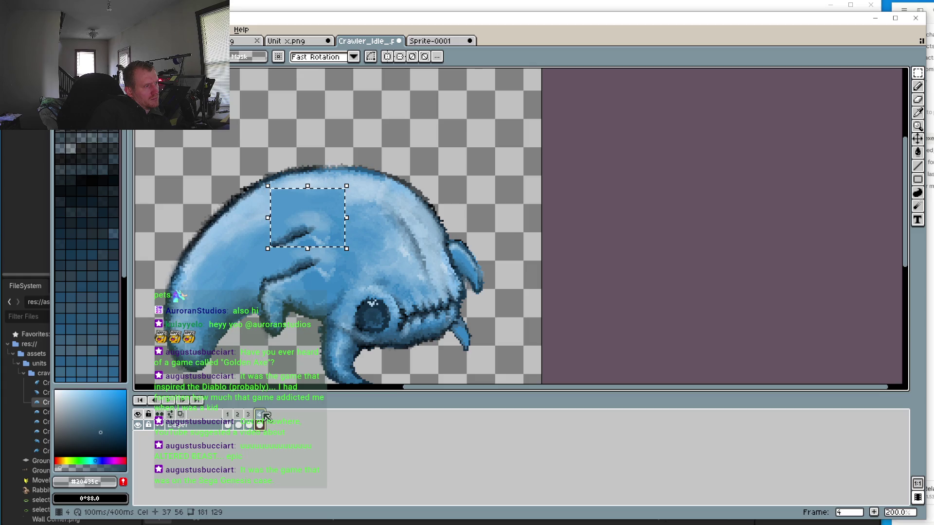
pyautogui.moveTo(303, 225); pyautogui.dragTo(306, 243)
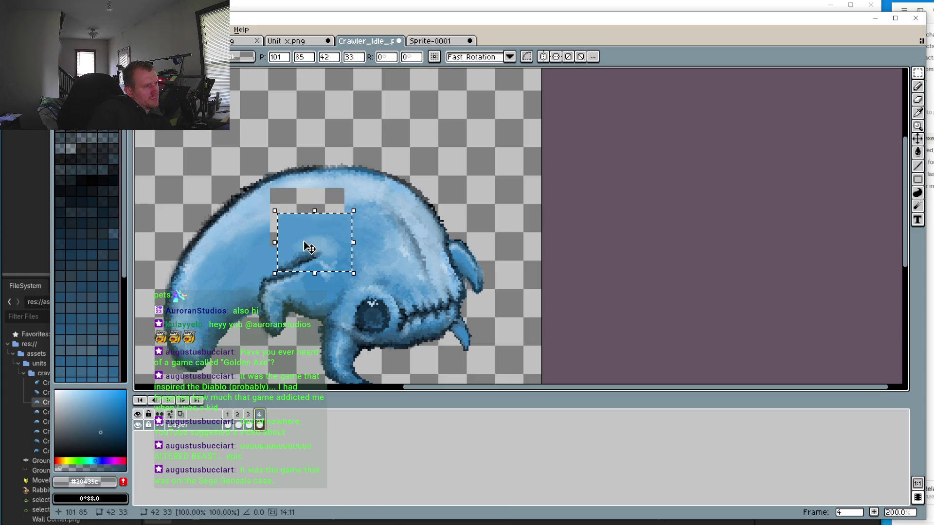
pyautogui.press('Escape')
pyautogui.click(228, 414)
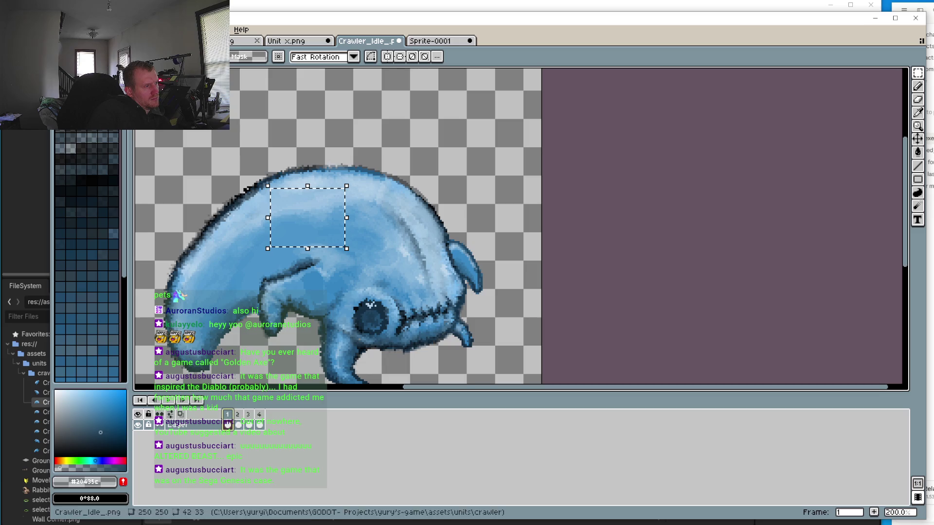
pyautogui.click(248, 414)
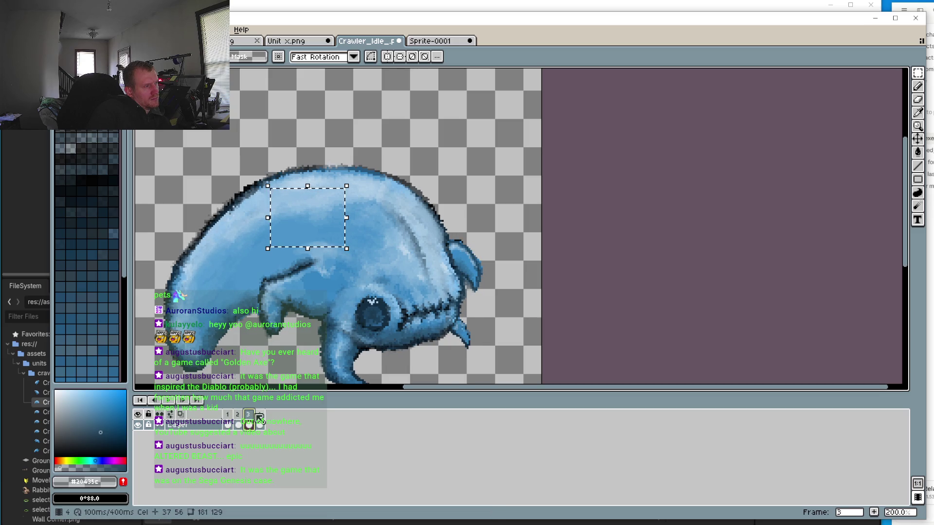
pyautogui.click(259, 414)
pyautogui.hotkey('ctrl', 'z')
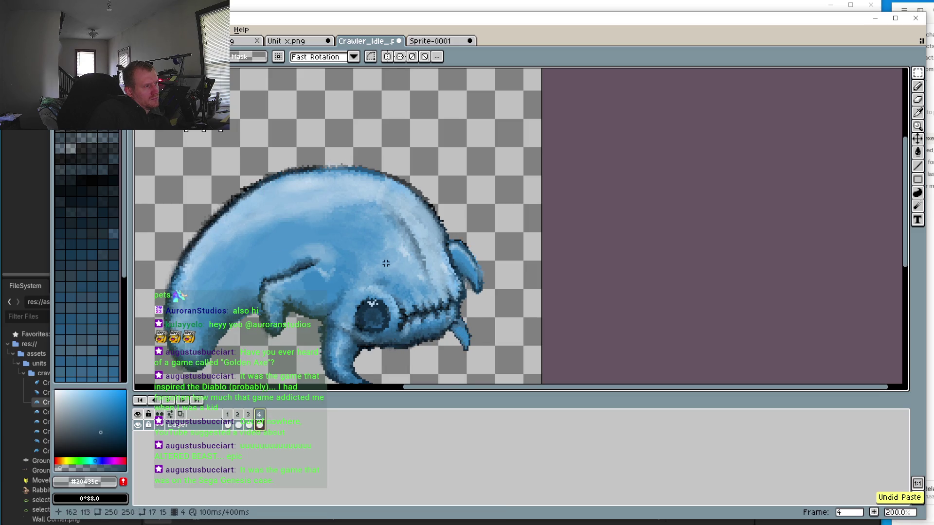
# Mark a 40×33 region over the back and view frames 3, 2 and 1
pyautogui.click(460, 167)
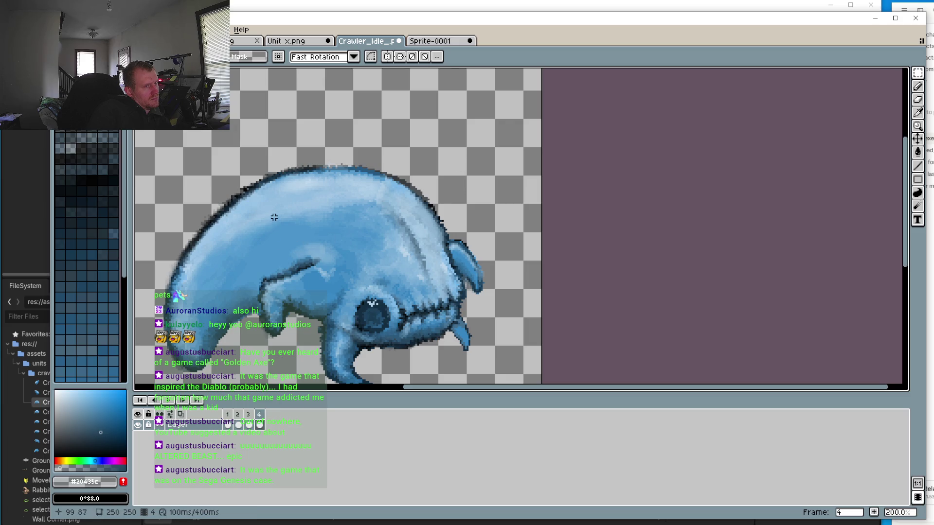
pyautogui.moveTo(274, 217)
pyautogui.mouseDown()
pyautogui.moveTo(338, 260)
pyautogui.moveTo(343, 281)
pyautogui.moveTo(345, 271)
pyautogui.mouseUp()
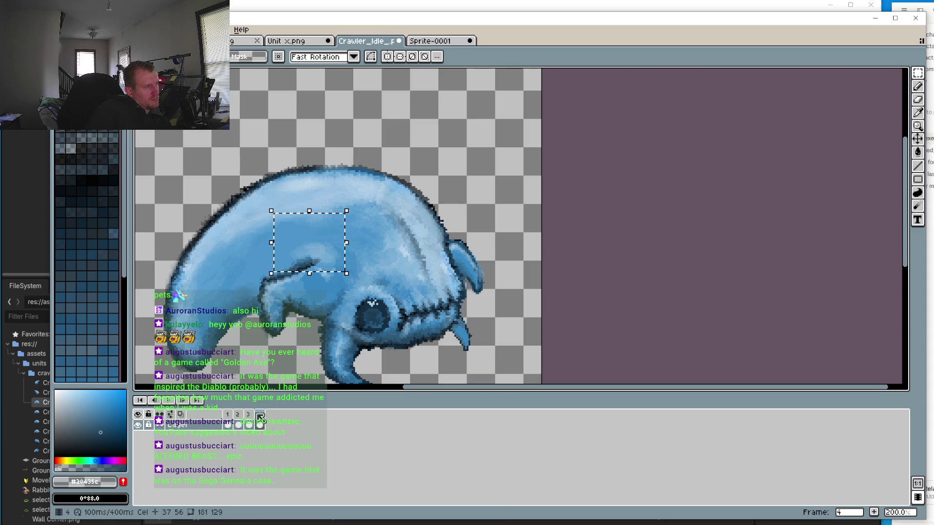
pyautogui.hotkey('ctrl', 't')
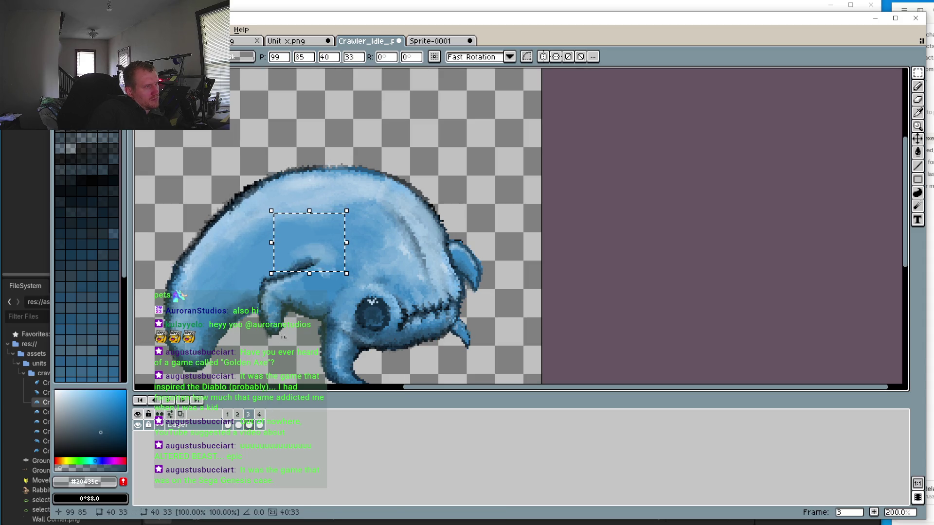
pyautogui.click(238, 415)
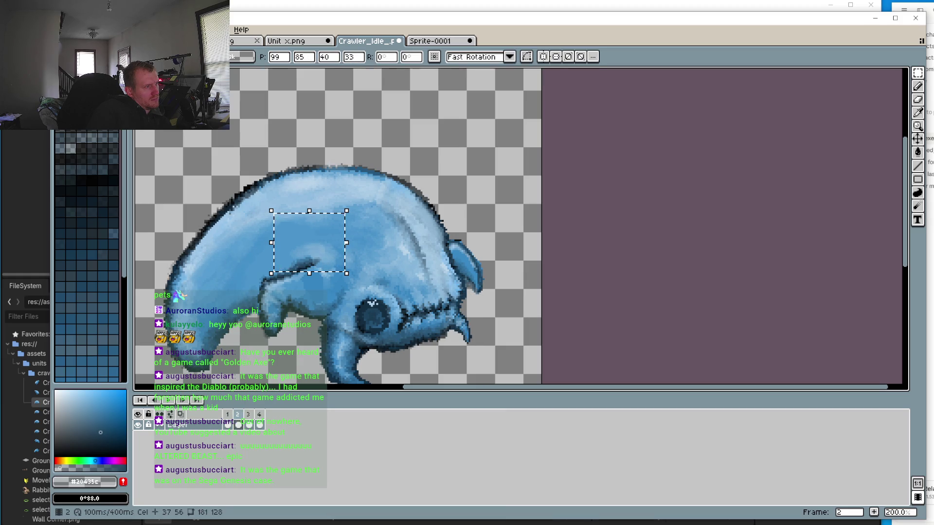
pyautogui.click(228, 415)
# Play and stop the idle animation twice
pyautogui.click(171, 400)
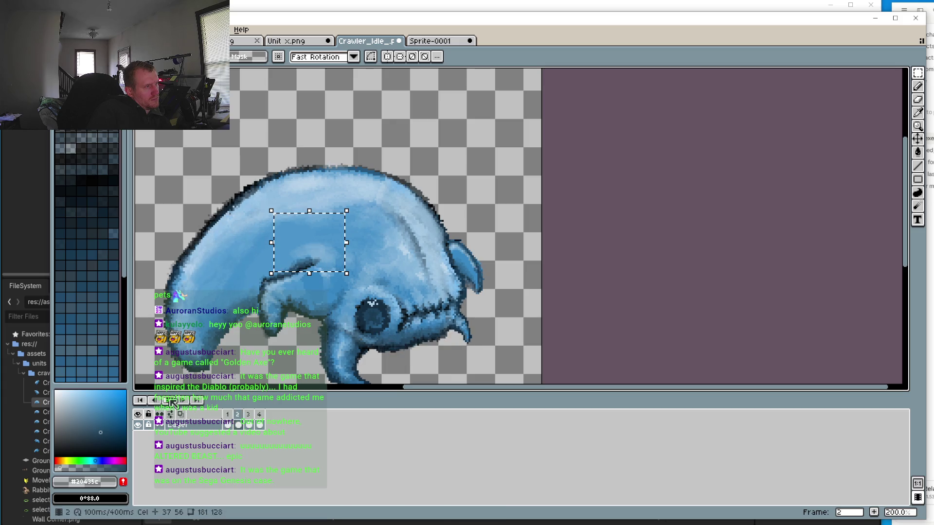
pyautogui.click(171, 400)
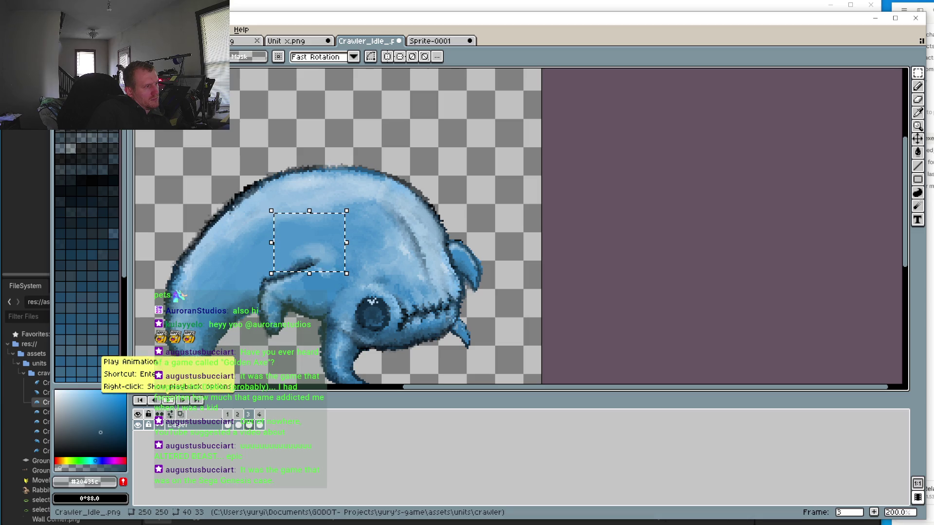
pyautogui.click(169, 400)
pyautogui.click(168, 401)
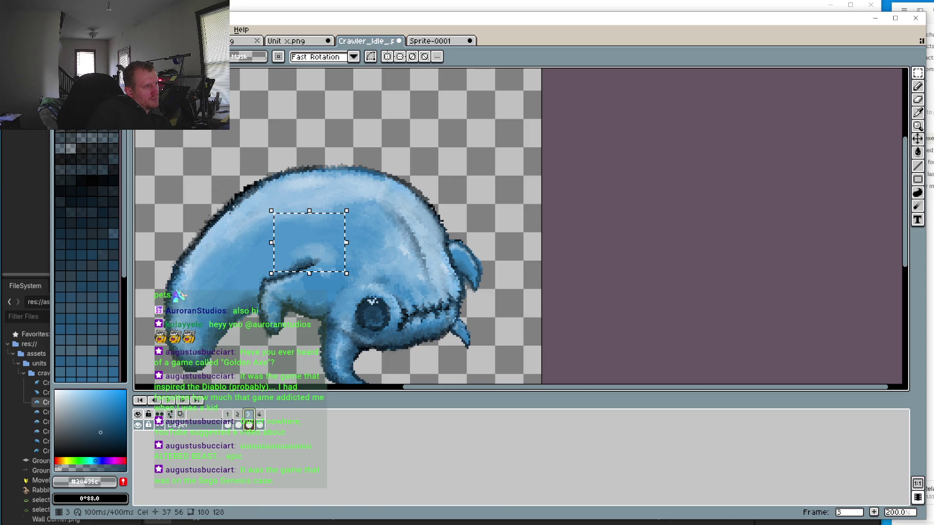
# Pick up the mid-blue #3786c1 from the body, clear the selection, and return to the Pencil
pyautogui.scroll(3, 311, 272)
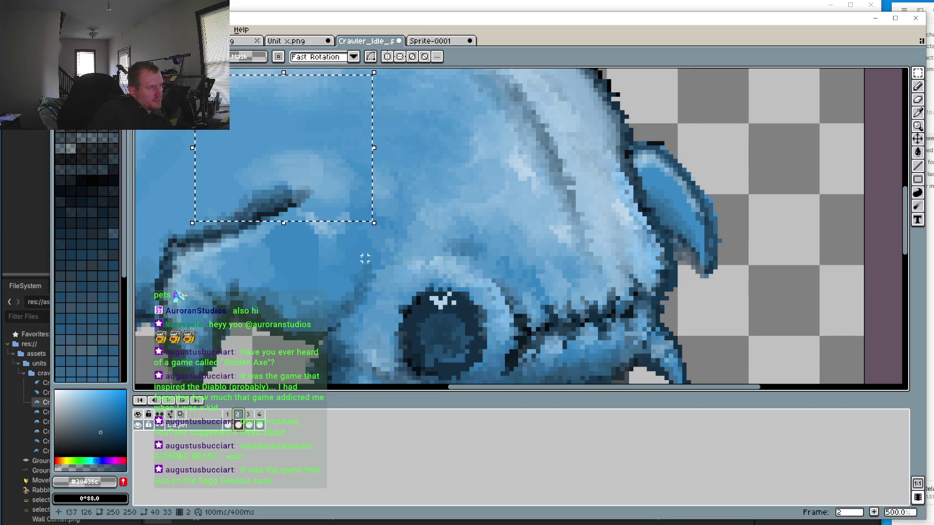
pyautogui.press('i')
pyautogui.click(311, 251)
pyautogui.press('m')
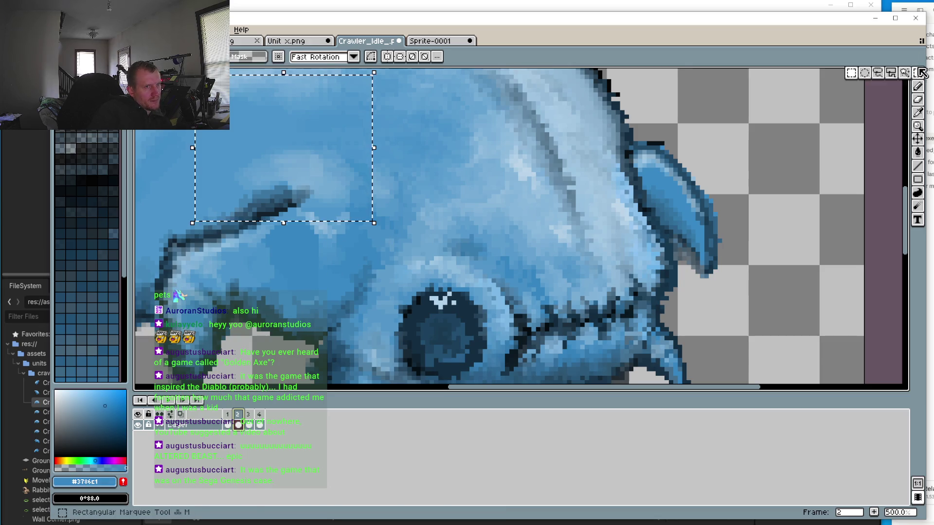
pyautogui.click(272, 255)
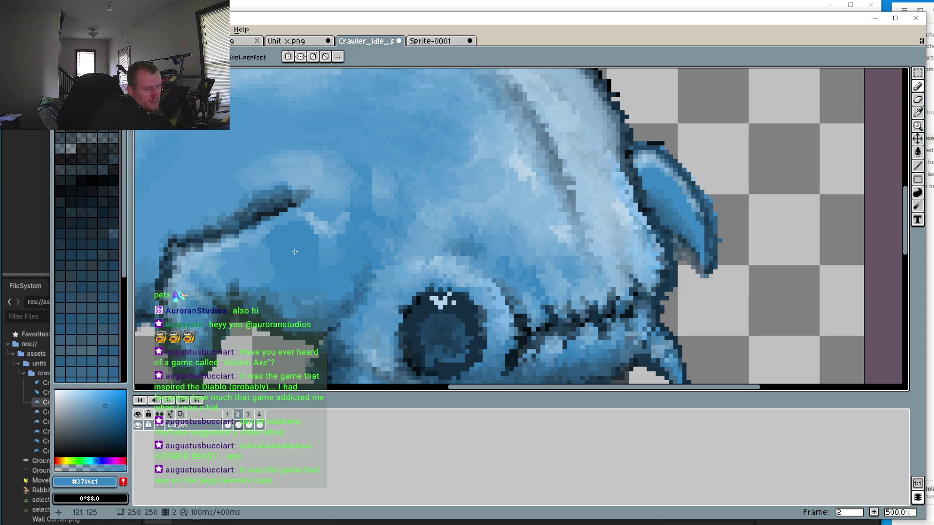
pyautogui.press('i')
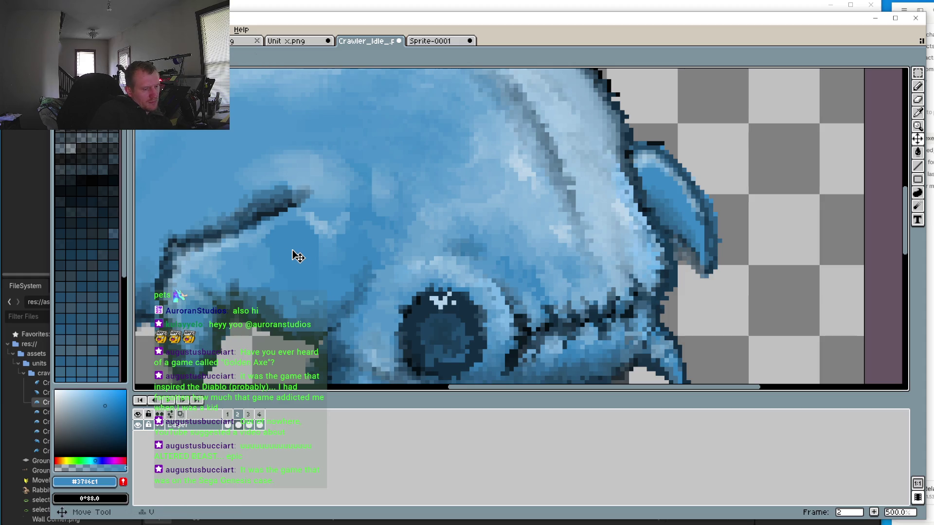
pyautogui.press('b')
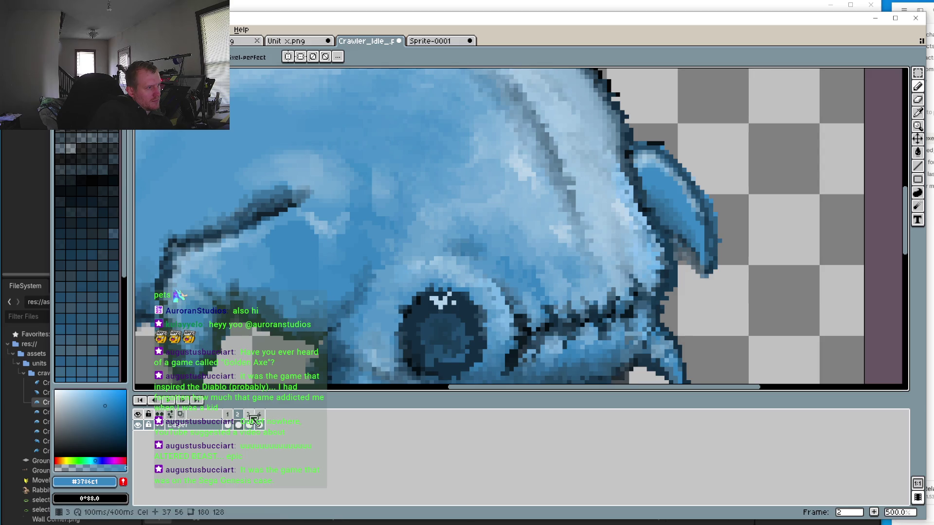
# Flip between frames 3 and 2 and touch up a pixel on frame 2
pyautogui.click(249, 415)
pyautogui.click(238, 415)
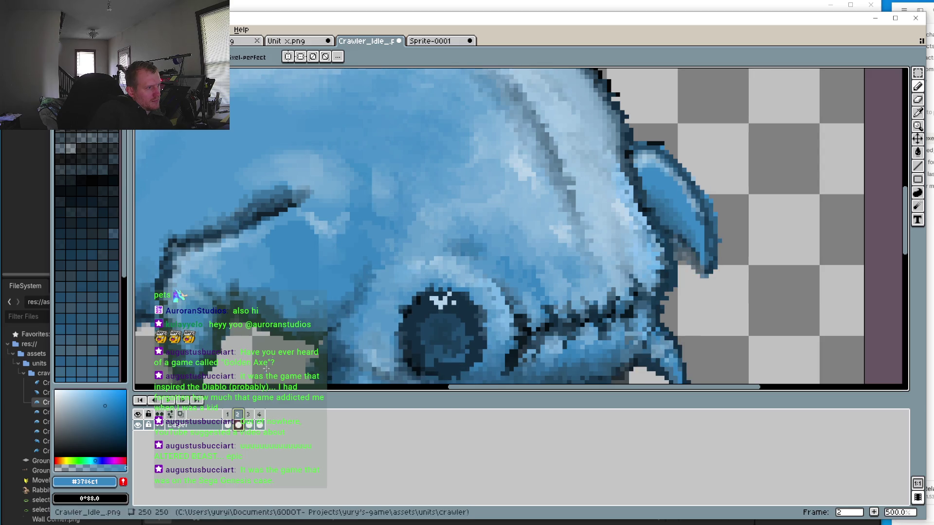
pyautogui.press('v')
pyautogui.press('b')
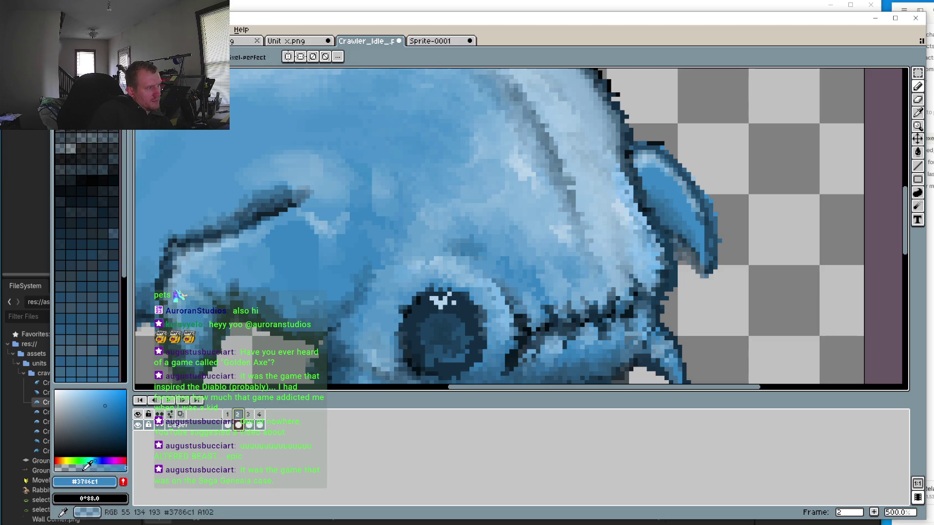
pyautogui.click(322, 262)
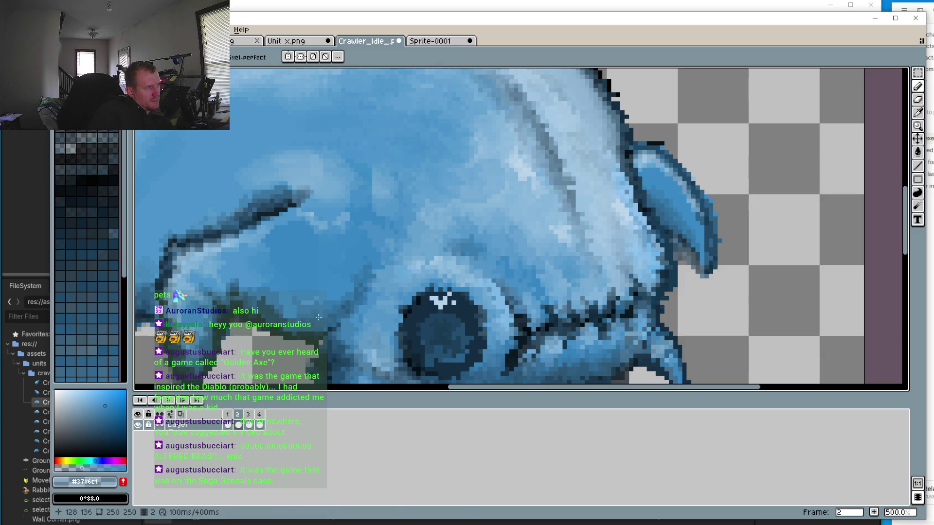
# Paint a darker pixel on frame 3, then go back to frame 2
pyautogui.click(249, 415)
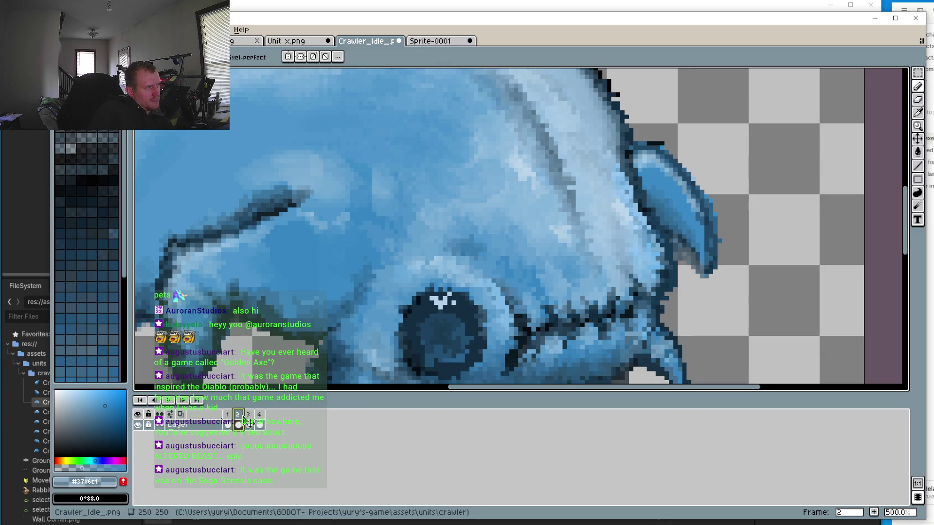
pyautogui.click(318, 226)
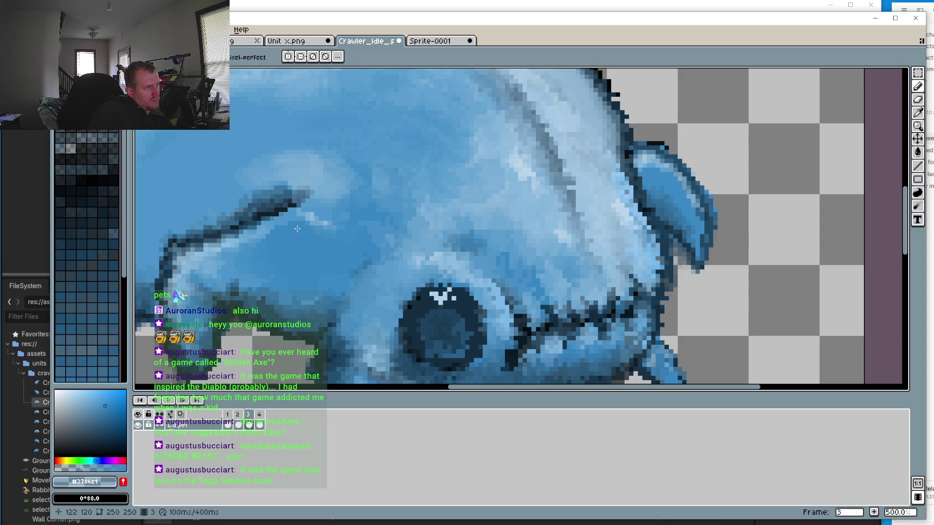
pyautogui.scroll(-2, 346, 235)
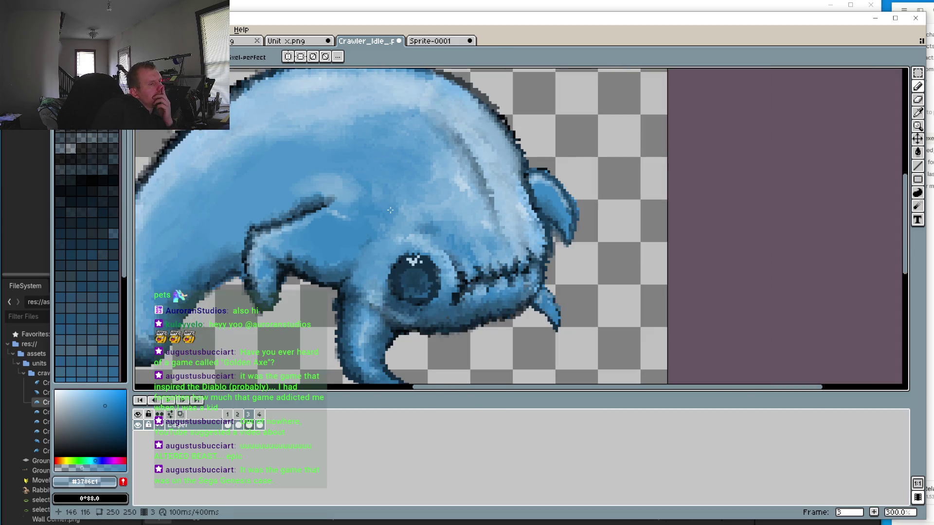
pyautogui.click(243, 416)
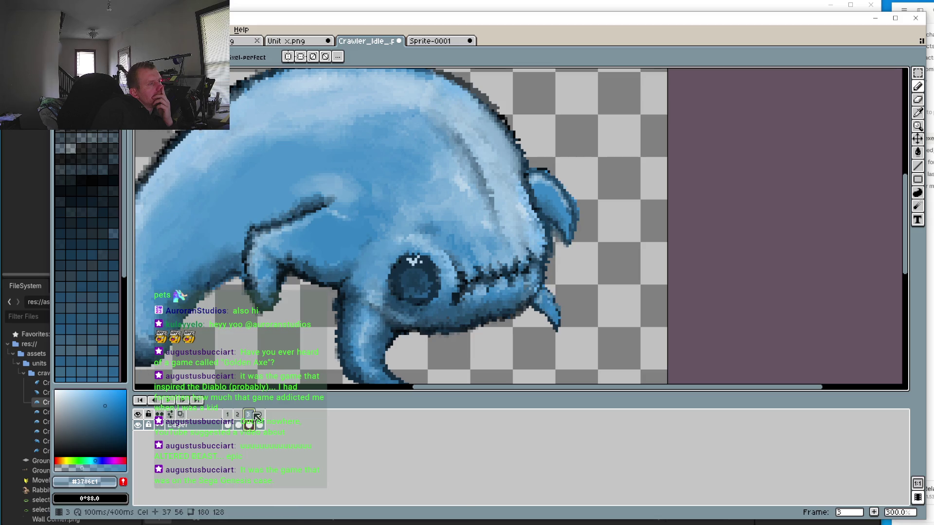
pyautogui.scroll(3, 381, 193)
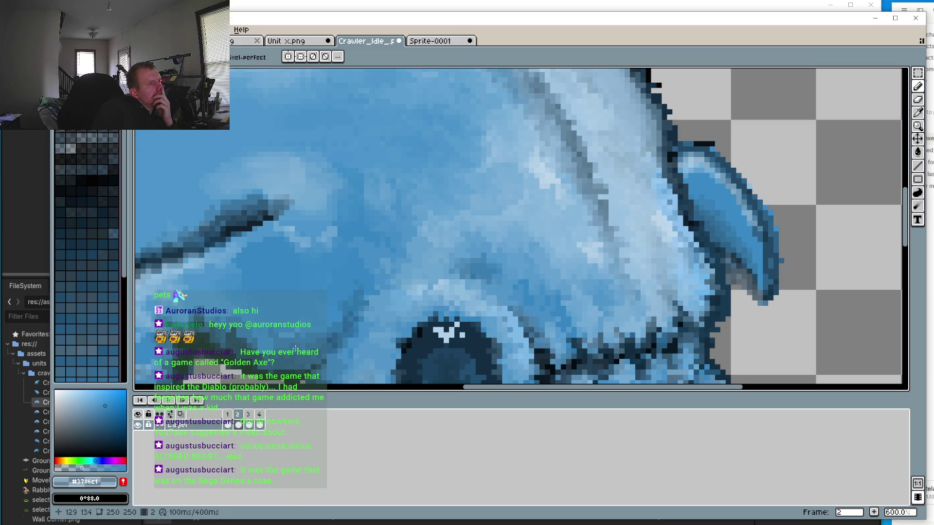
pyautogui.press('Right')
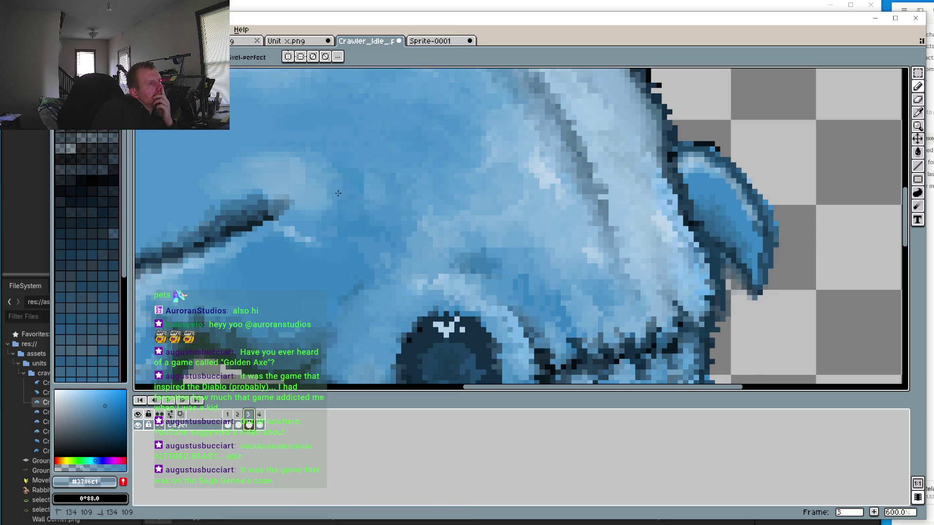
pyautogui.press('Left')
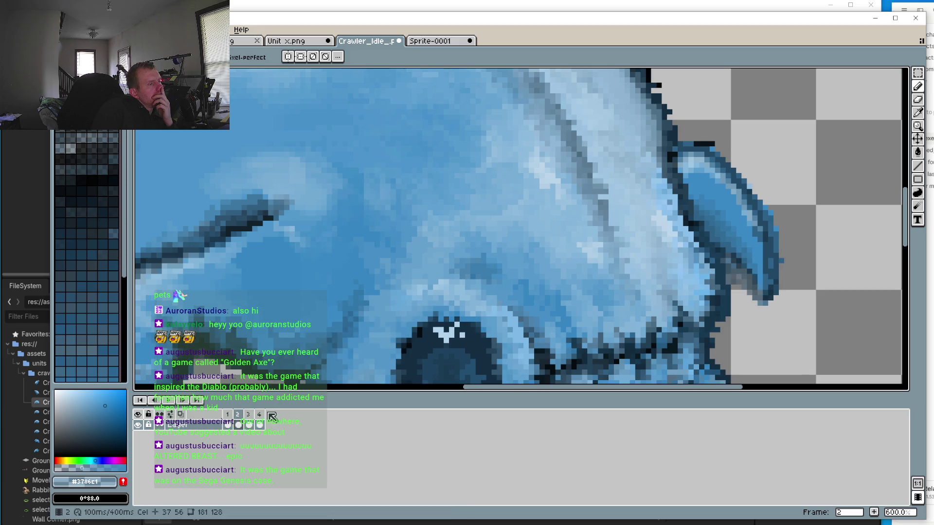
pyautogui.press('Right')
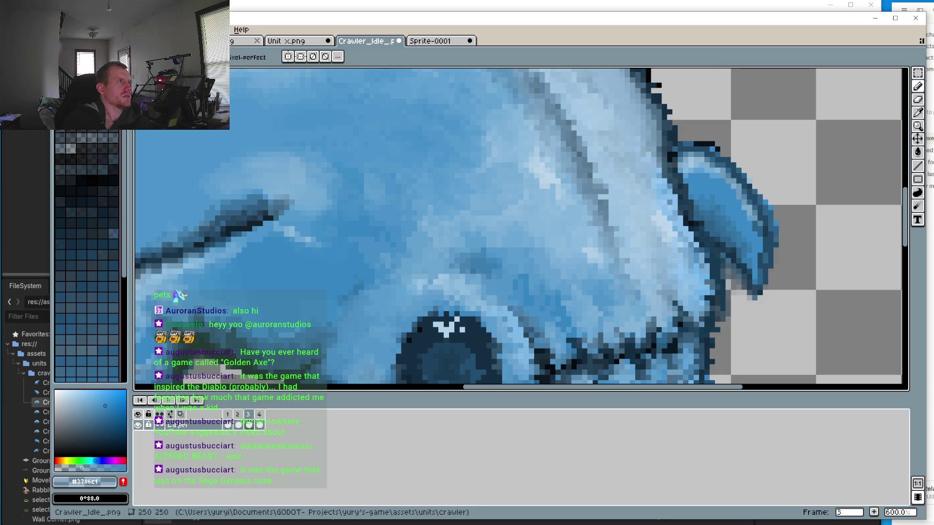
pyautogui.scroll(-4, 325, 250)
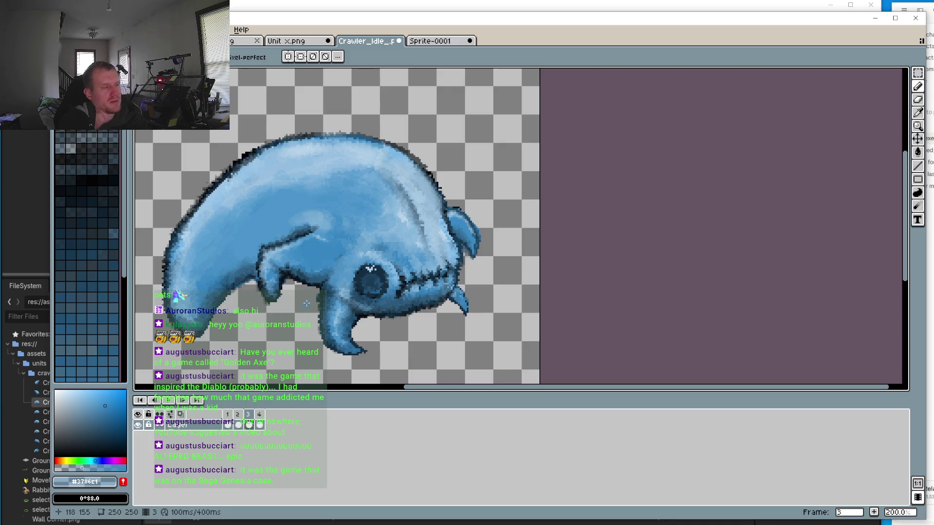
pyautogui.scroll(-2, 283, 231)
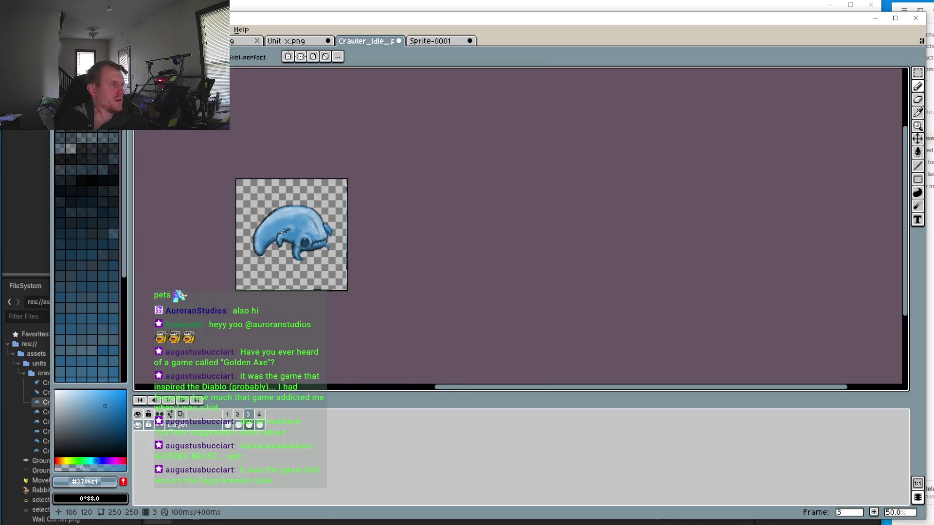
pyautogui.scroll(2, 283, 232)
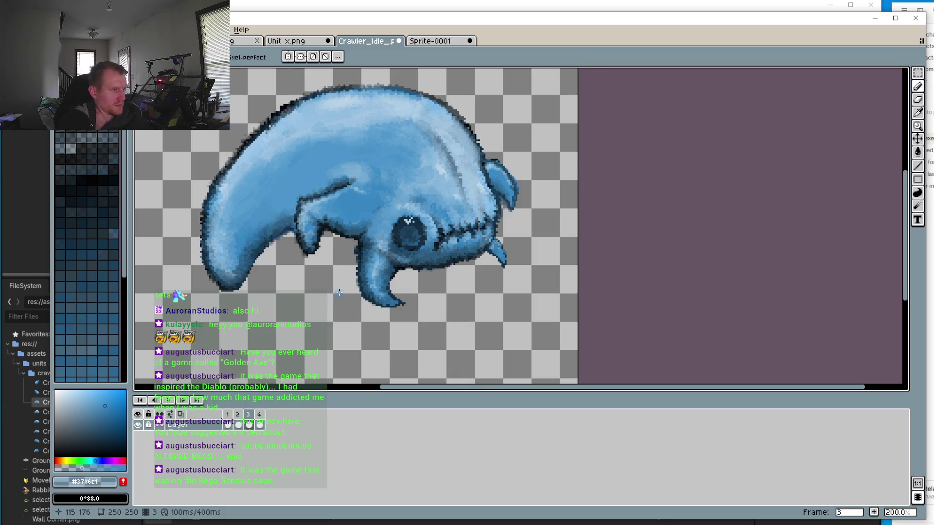
pyautogui.scroll(2, 469, 249)
pyautogui.scroll(-1, 470, 248)
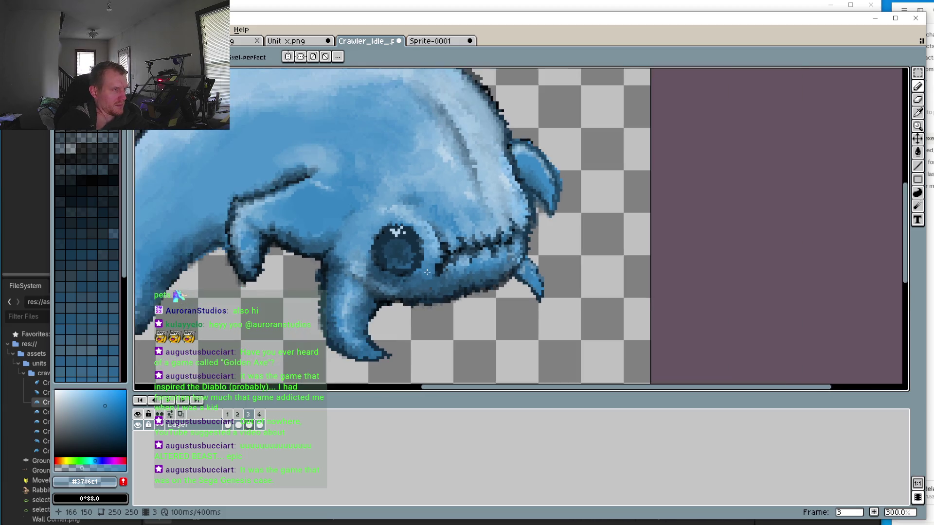
pyautogui.scroll(-1, 429, 271)
pyautogui.click(170, 396)
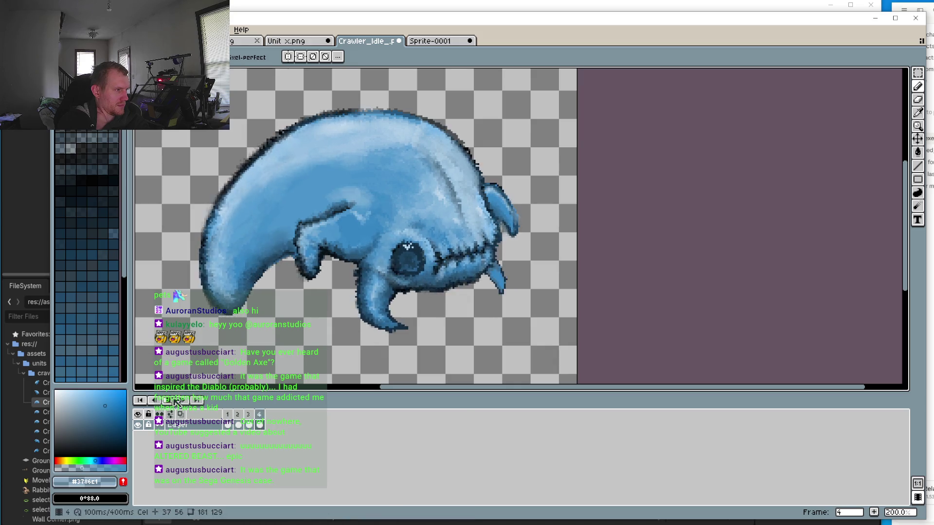
pyautogui.click(238, 424)
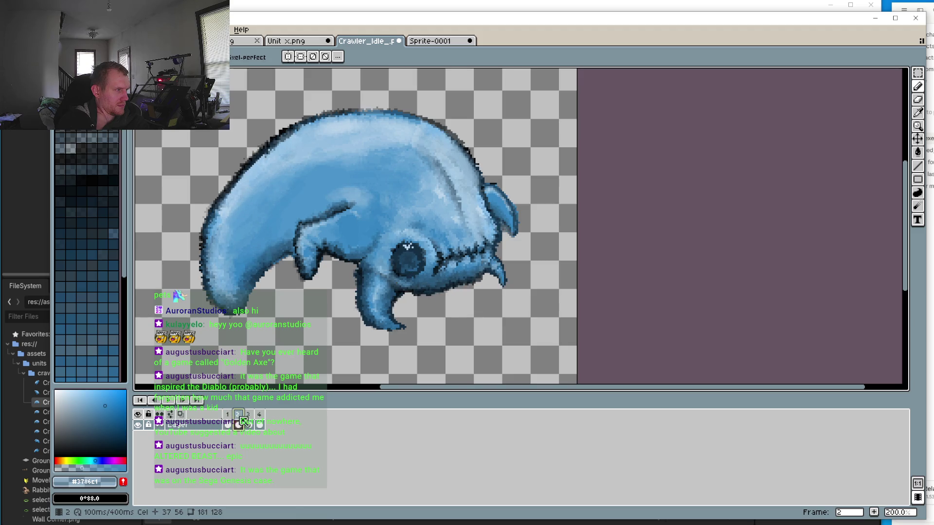
pyautogui.click(248, 416)
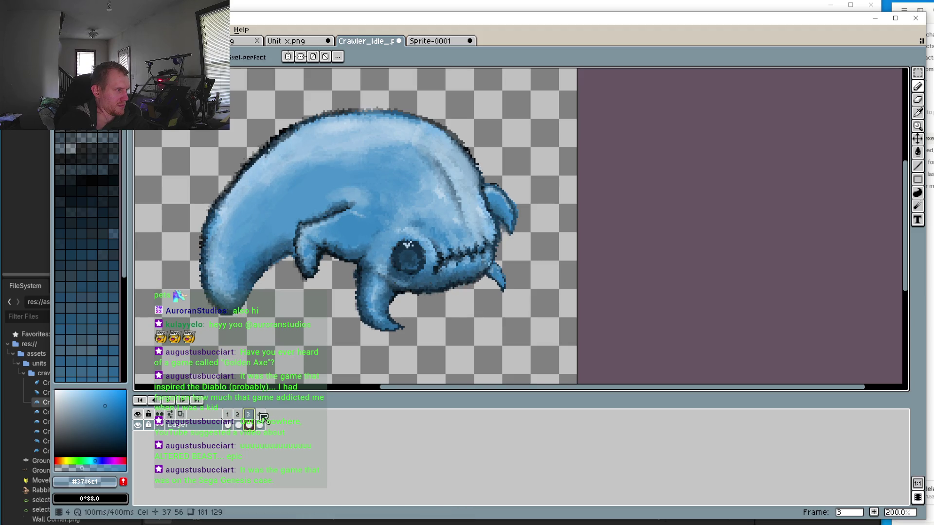
pyautogui.click(260, 414)
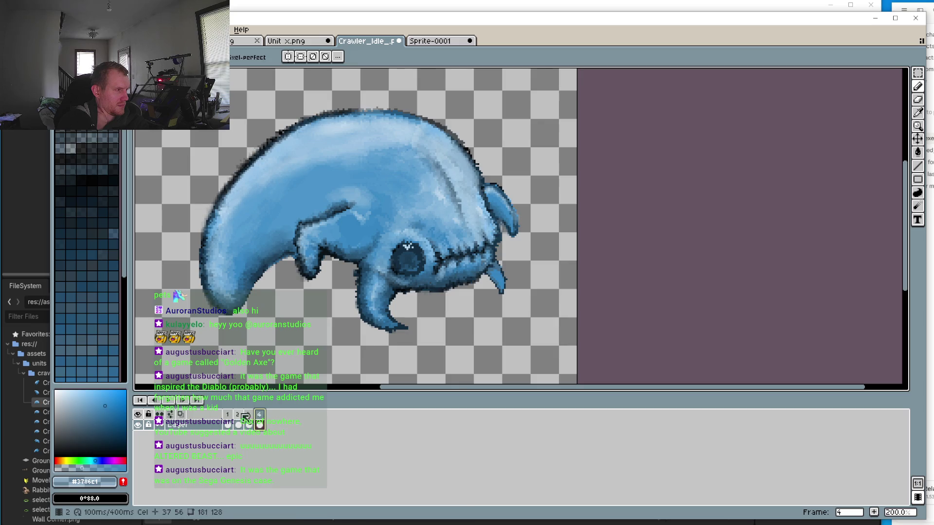
pyautogui.click(239, 417)
pyautogui.click(227, 414)
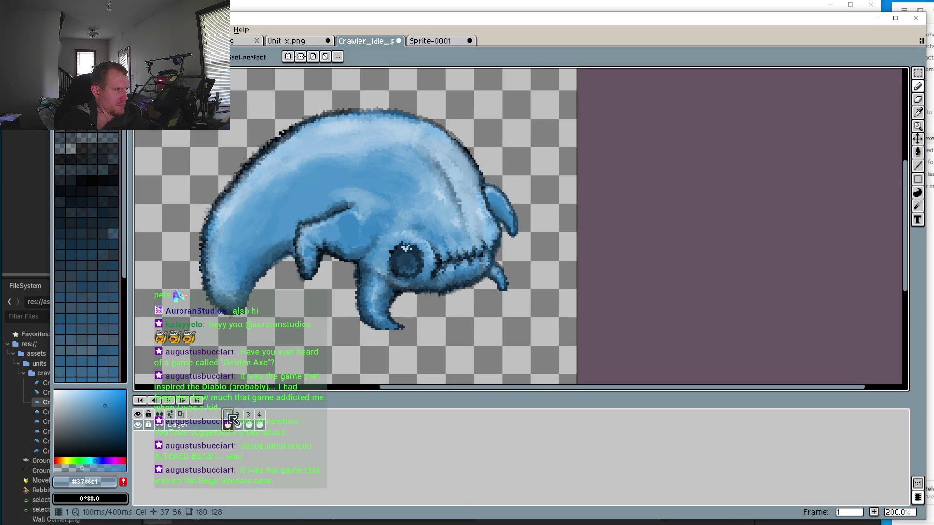
pyautogui.click(238, 414)
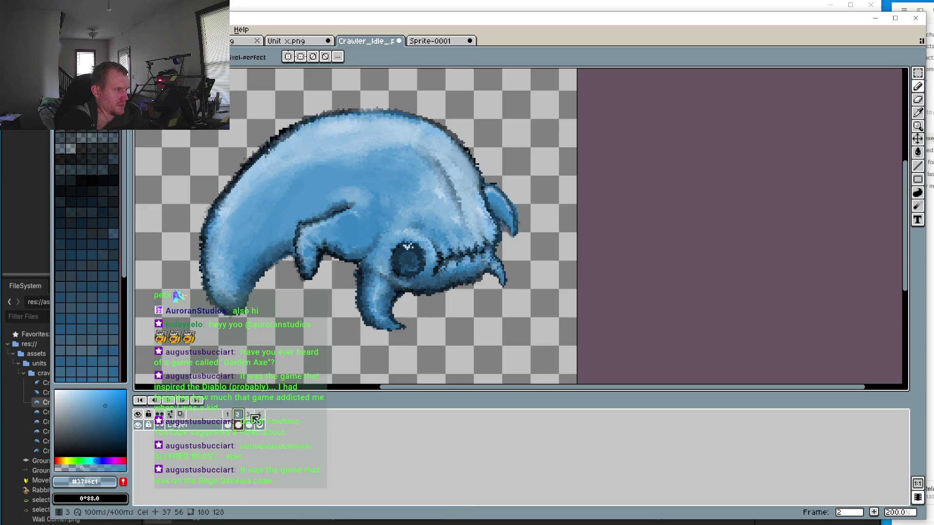
pyautogui.click(249, 415)
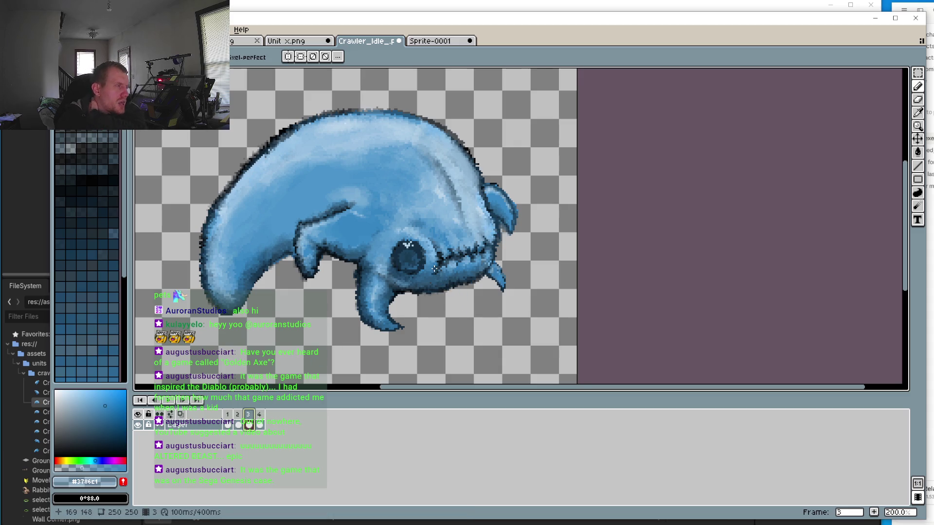
pyautogui.click(260, 414)
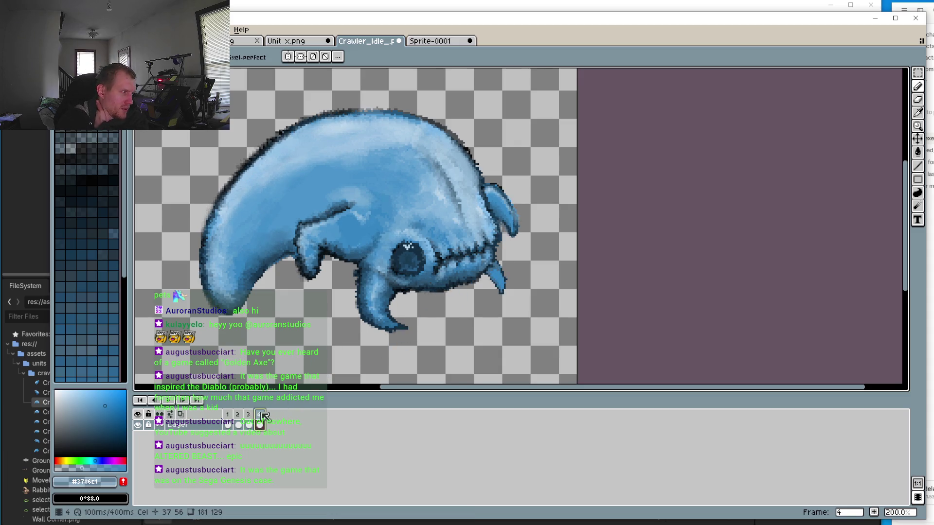
pyautogui.click(228, 416)
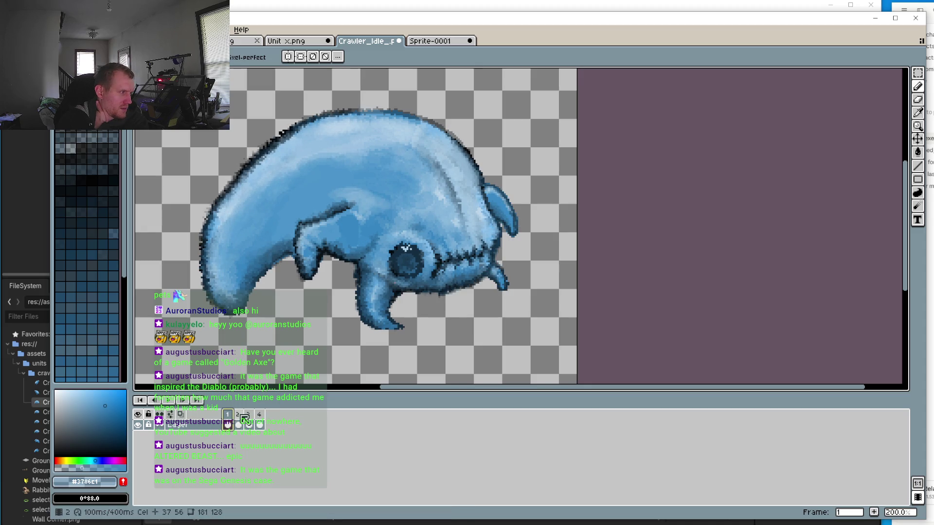
pyautogui.click(241, 417)
pyautogui.click(250, 416)
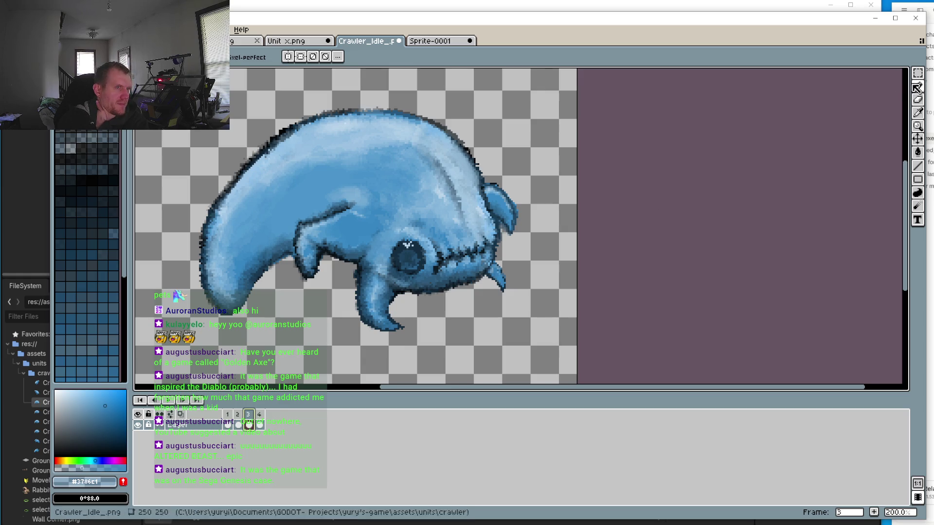
pyautogui.scroll(2, 455, 245)
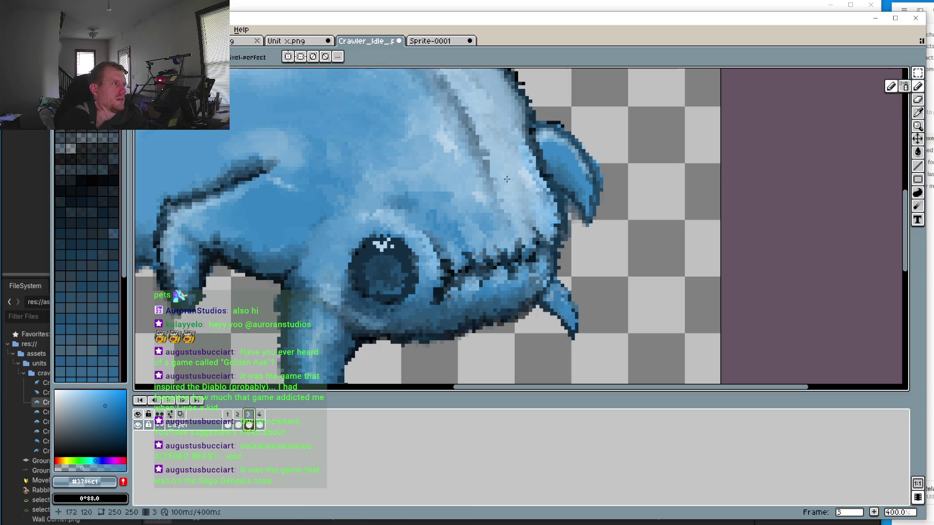
# Select a 40×36 box around the eye on frame 3 and nudge it down two pixels
pyautogui.press('m')
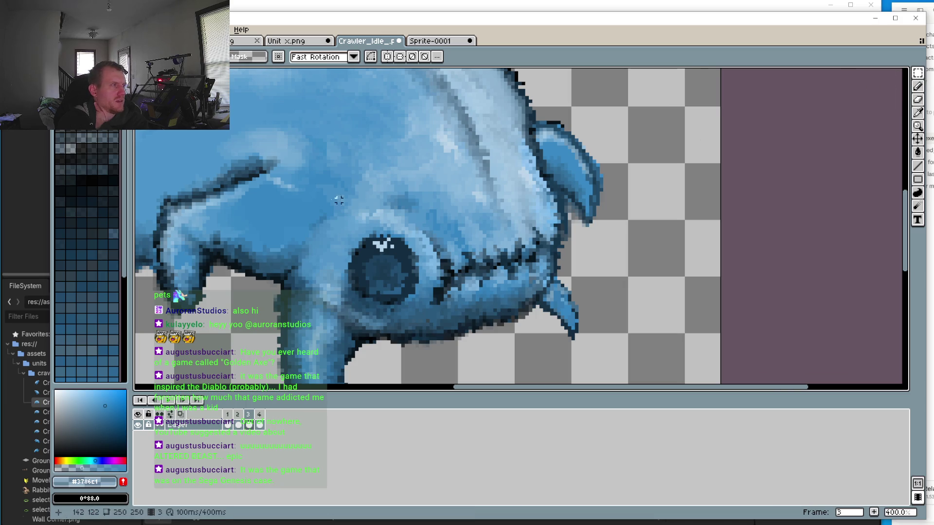
pyautogui.moveTo(310, 207); pyautogui.dragTo(451, 334)
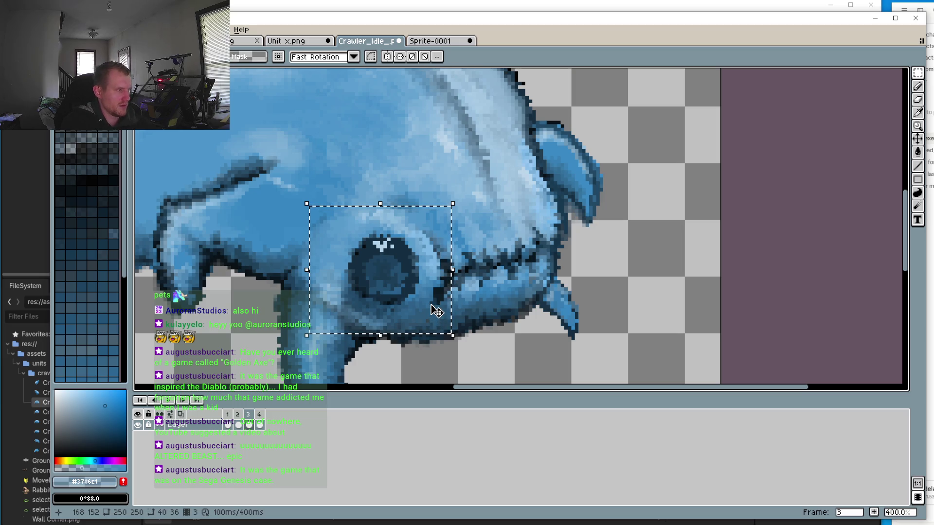
pyautogui.press('Down')
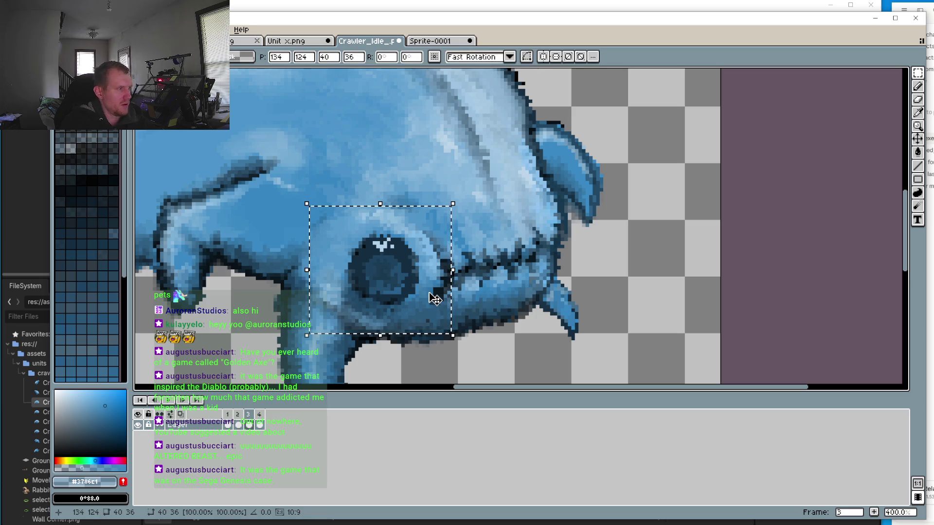
pyautogui.press('Down')
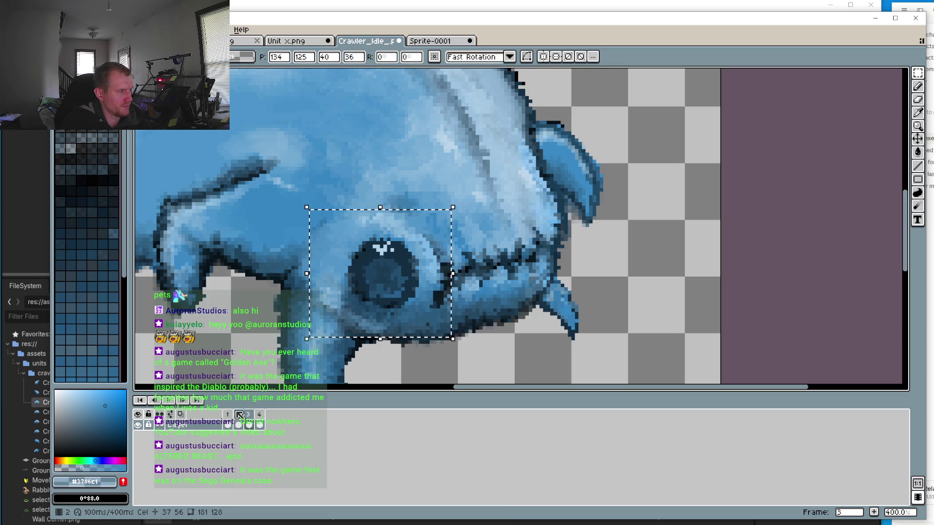
# Commit the moved eye region, show frame 4, and play then stop the animation
pyautogui.click(248, 416)
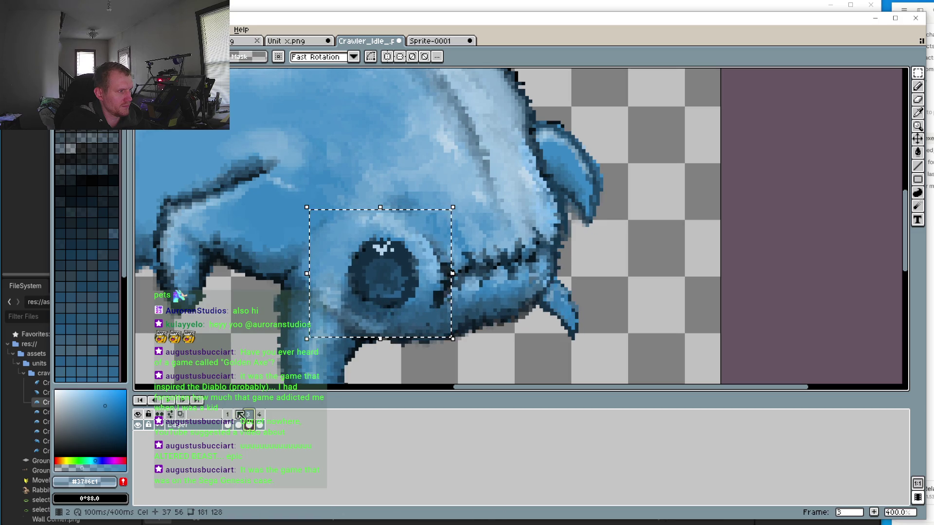
pyautogui.click(259, 415)
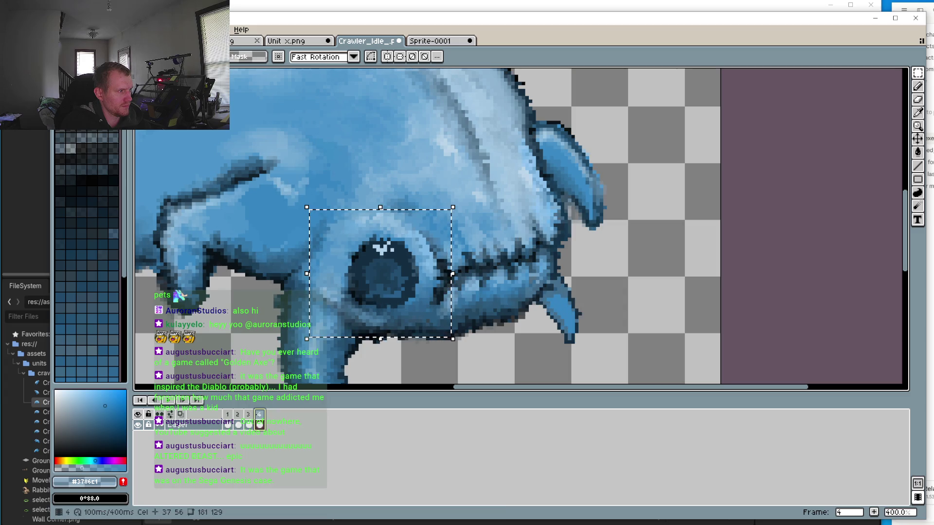
pyautogui.click(169, 401)
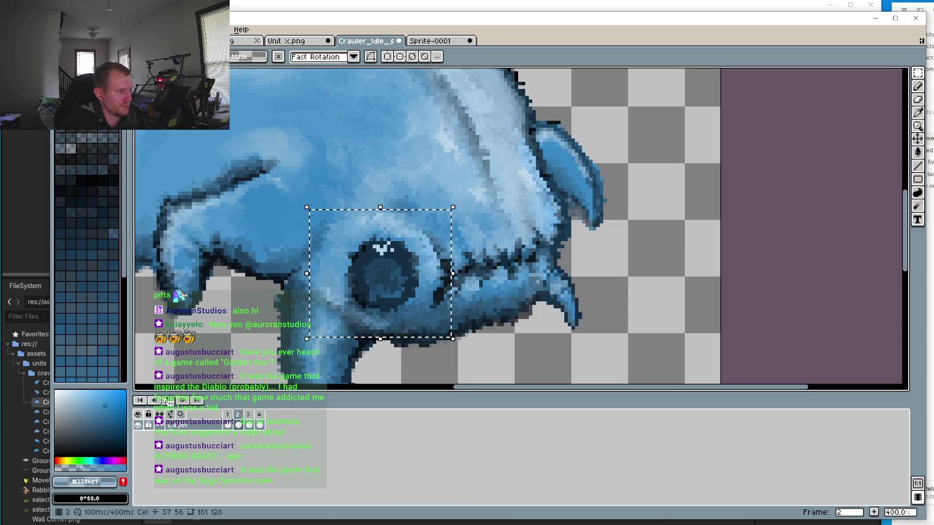
pyautogui.scroll(-3, 257, 311)
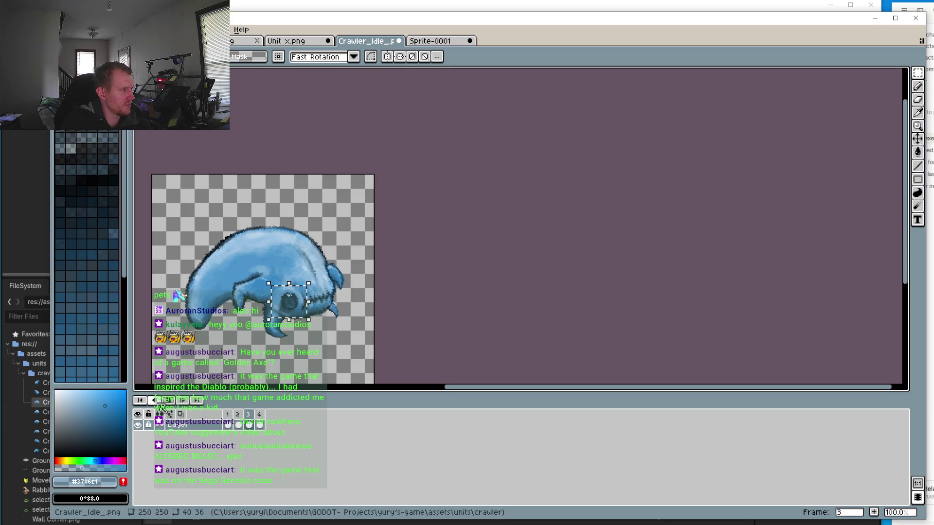
pyautogui.click(170, 405)
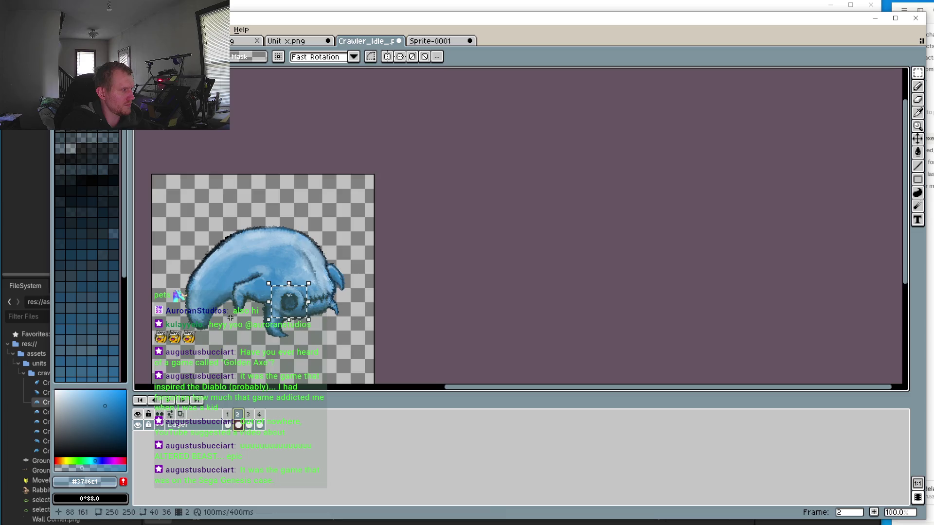
# Step to the next frame, briefly replay, and advance to frame 3
pyautogui.scroll(5, 210, 360)
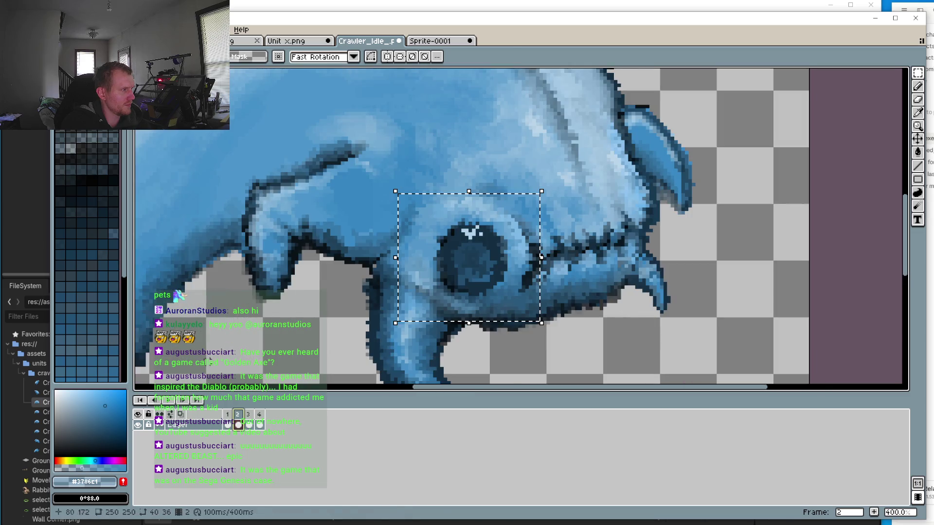
pyautogui.click(188, 401)
pyautogui.click(174, 405)
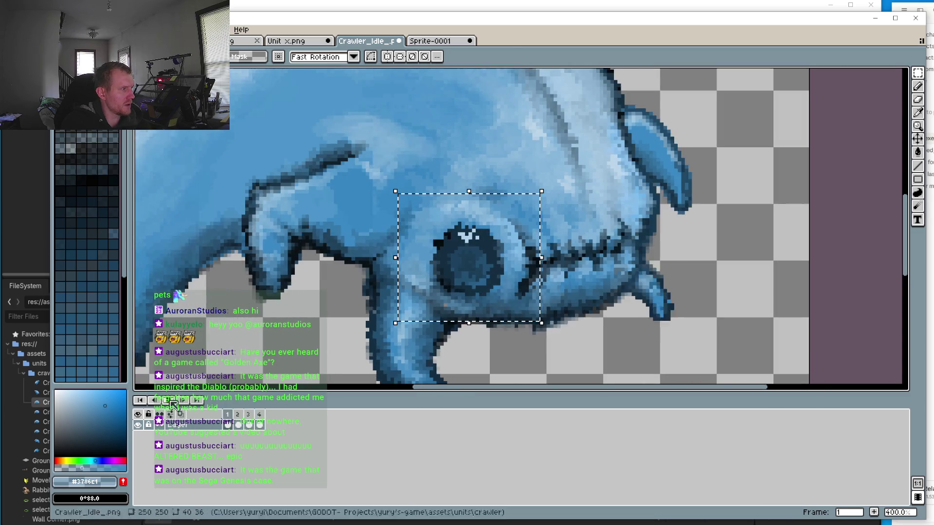
pyautogui.click(174, 405)
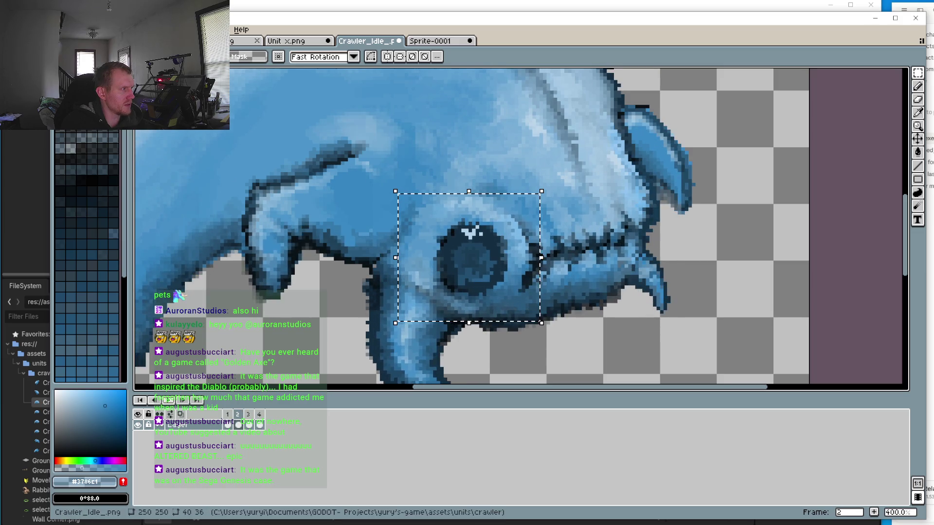
pyautogui.click(183, 400)
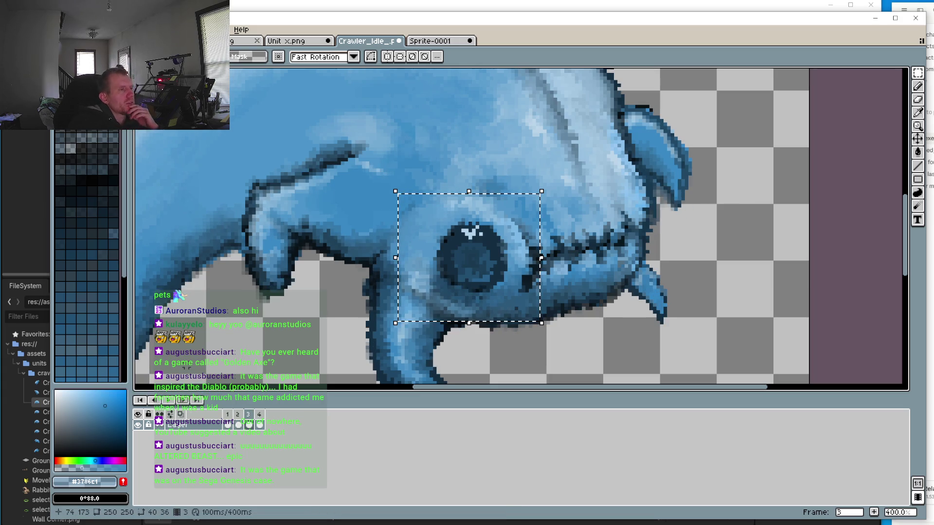
# Step repeatedly through frames 1–4 to check the eye, ending on frame 1
pyautogui.scroll(1, 186, 366)
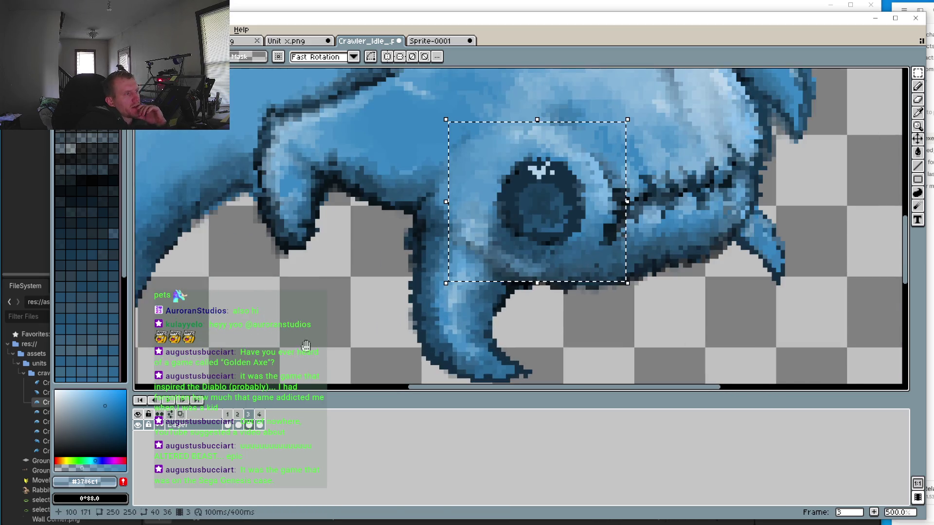
pyautogui.click(182, 400)
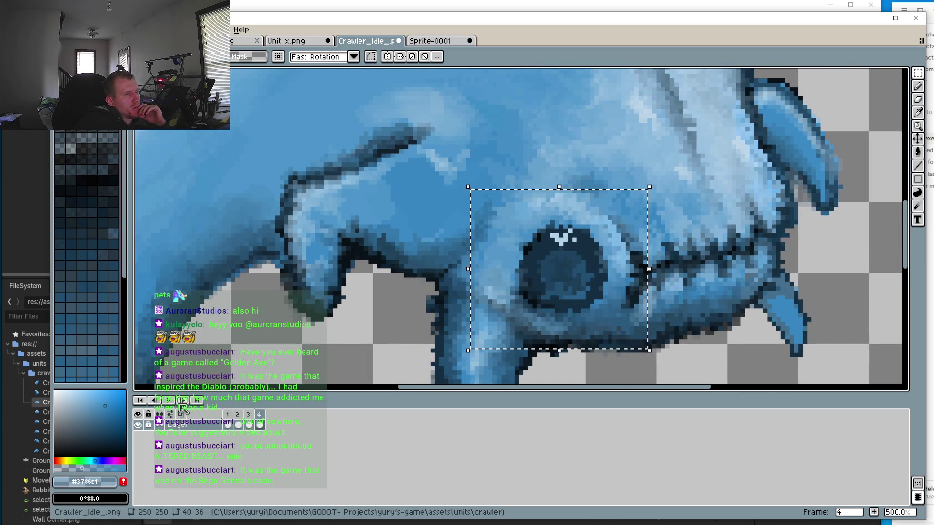
pyautogui.click(183, 401)
pyautogui.click(184, 402)
pyautogui.click(184, 401)
pyautogui.click(185, 402)
pyautogui.click(186, 402)
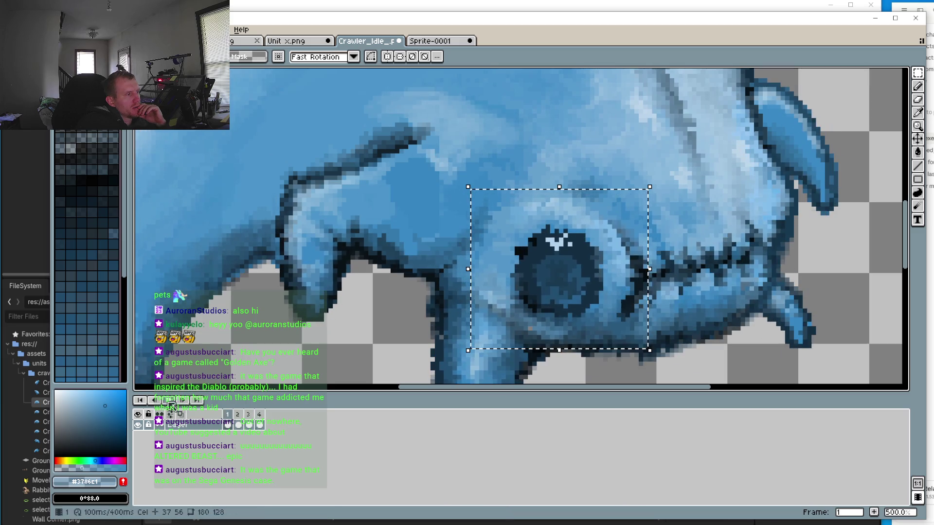
pyautogui.click(185, 401)
pyautogui.click(185, 402)
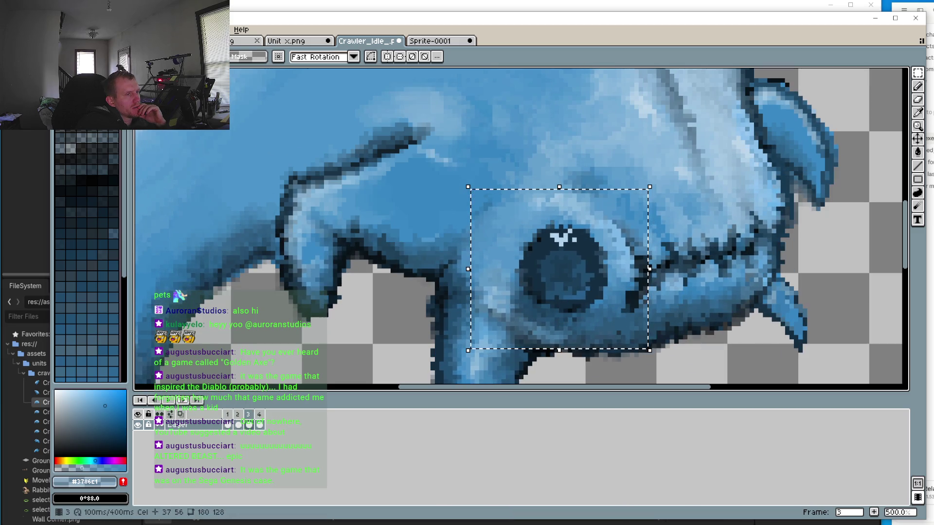
pyautogui.click(185, 402)
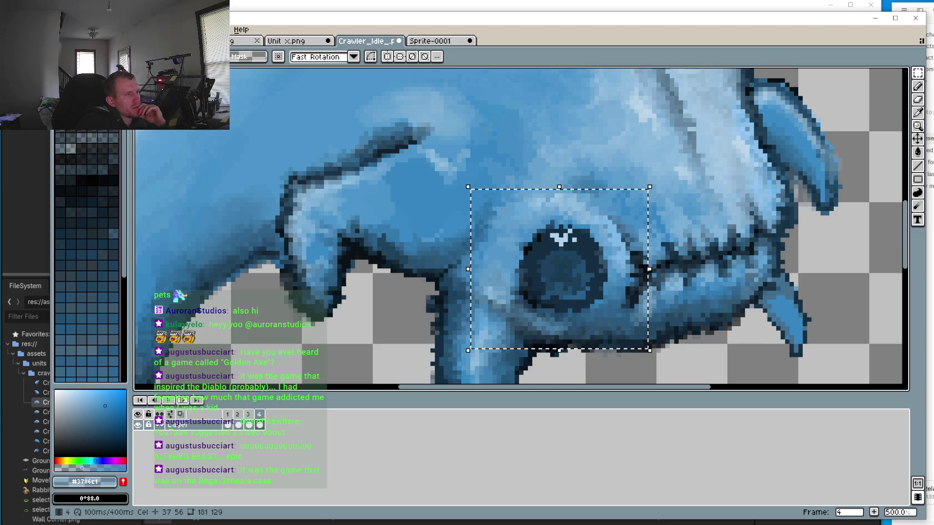
pyautogui.click(185, 401)
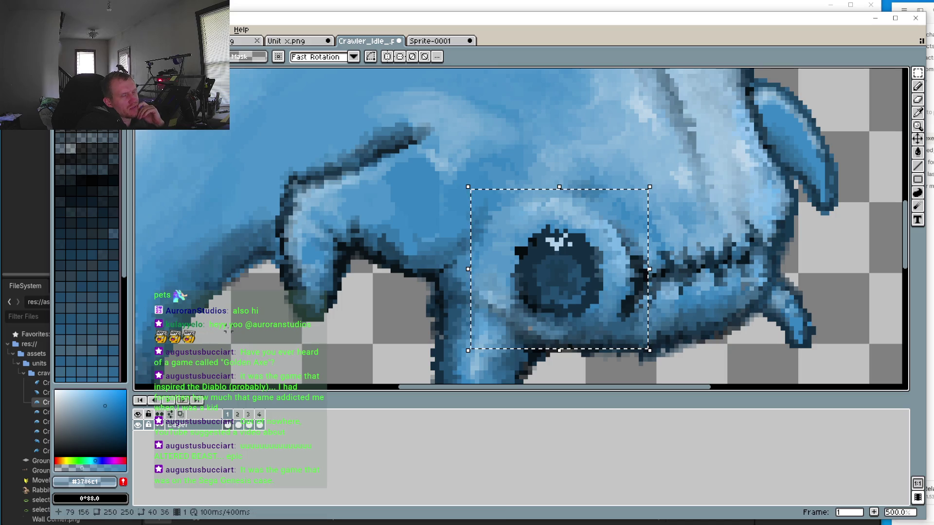
pyautogui.moveTo(418, 289); pyautogui.dragTo(408, 314)
pyautogui.scroll(-2, 408, 314)
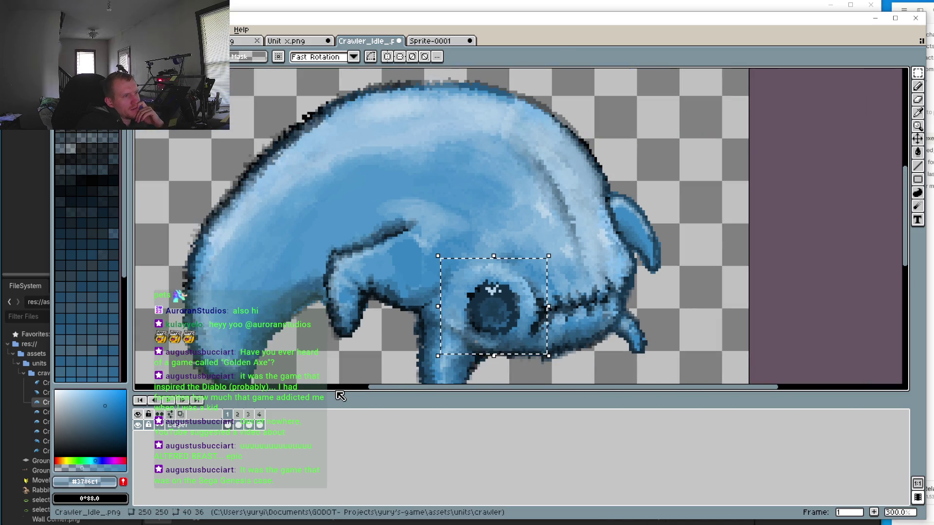
# Compare frame 2's pose against frame 1 by flipping between them
pyautogui.click(187, 402)
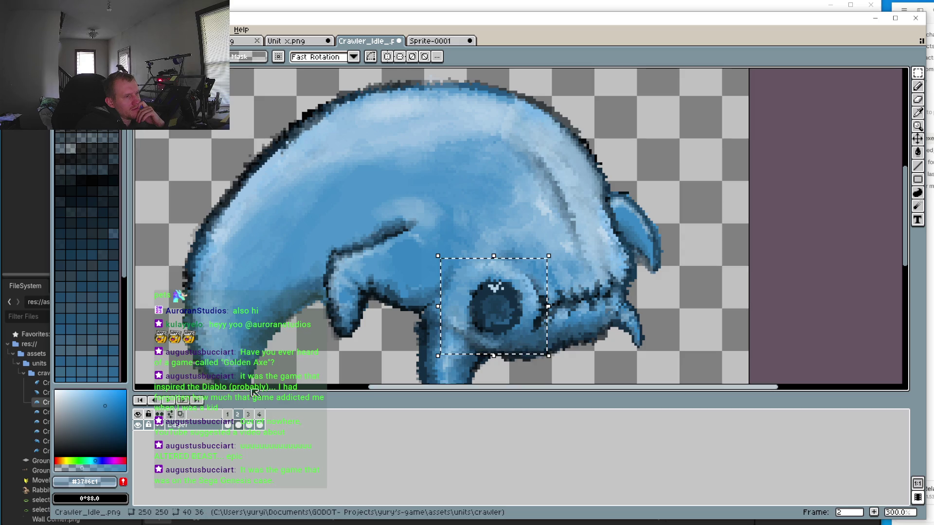
pyautogui.click(228, 414)
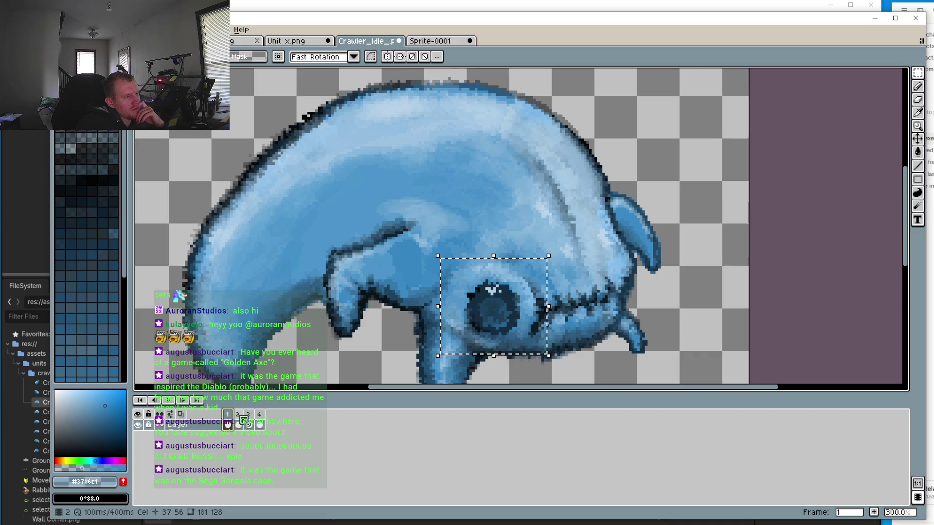
pyautogui.press('Right')
pyautogui.press('Left')
pyautogui.click(238, 416)
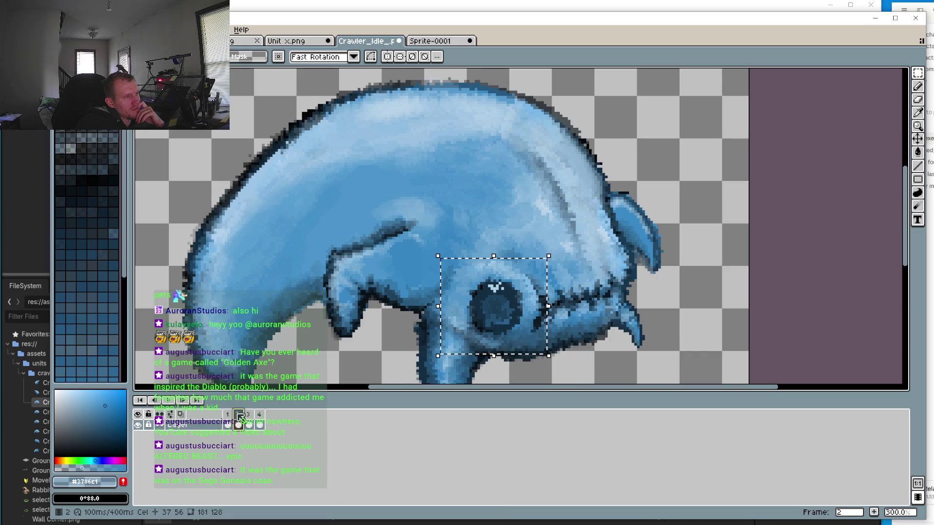
pyautogui.click(231, 415)
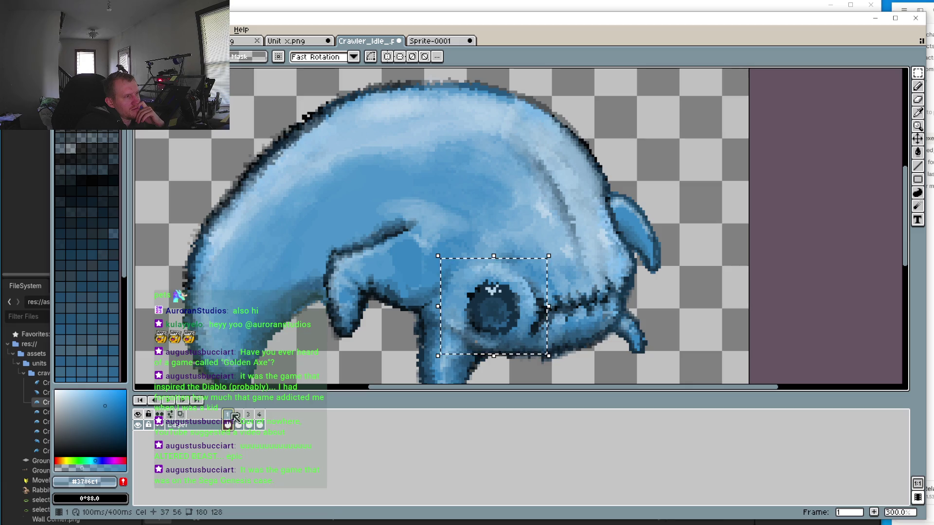
# View frames 2, 3 and 4 in turn, ending on frame 4
pyautogui.click(241, 417)
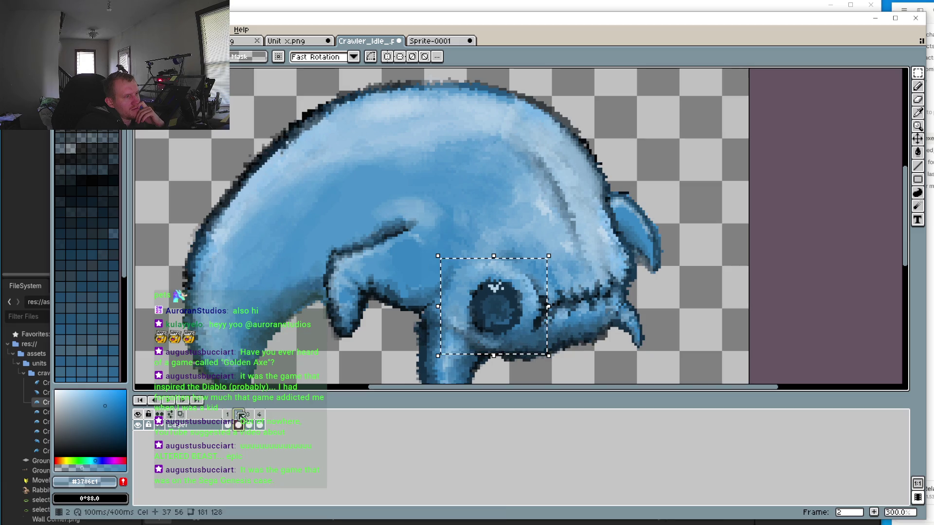
pyautogui.click(248, 416)
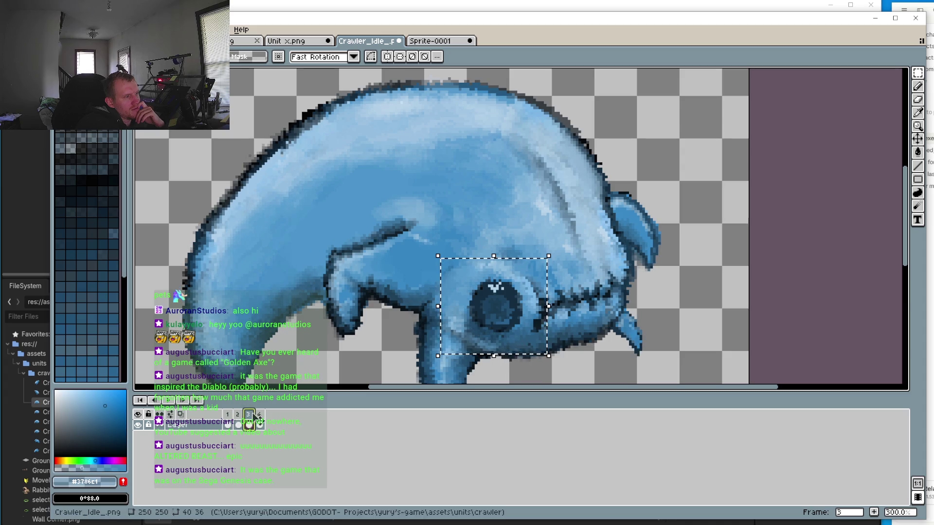
pyautogui.click(257, 416)
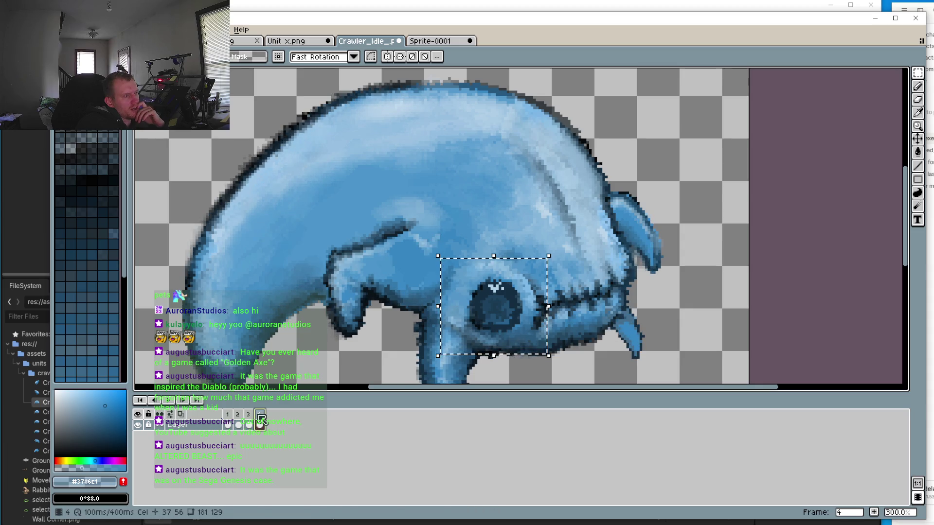
pyautogui.scroll(-3, 421, 264)
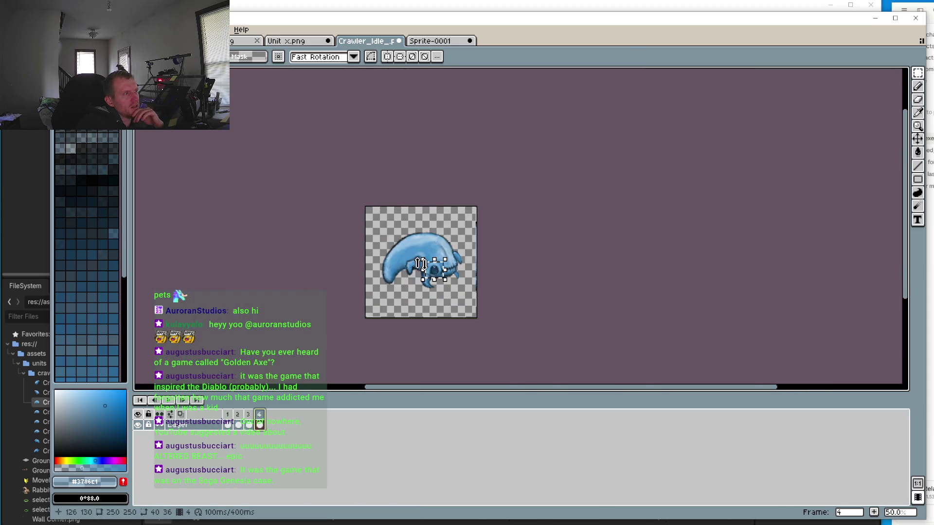
# Fit the whole crawler sprite into view at 100% zoom
pyautogui.scroll(2, 421, 264)
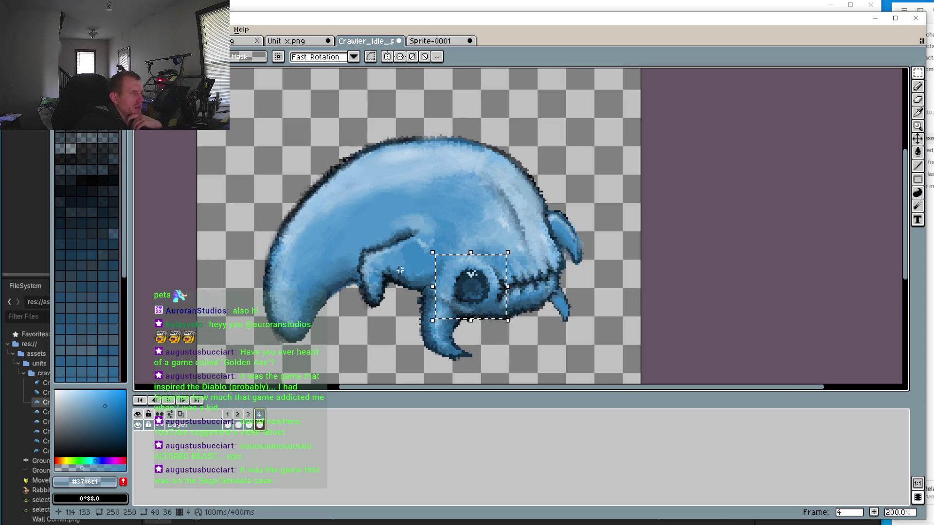
pyautogui.press('Home')
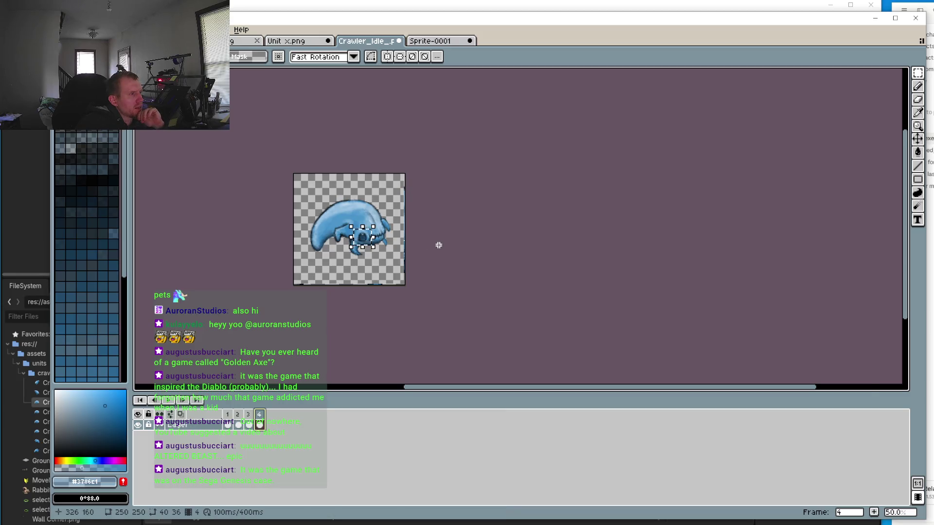
pyautogui.scroll(2, 427, 246)
pyautogui.scroll(-1, 418, 245)
pyautogui.scroll(-2, 417, 245)
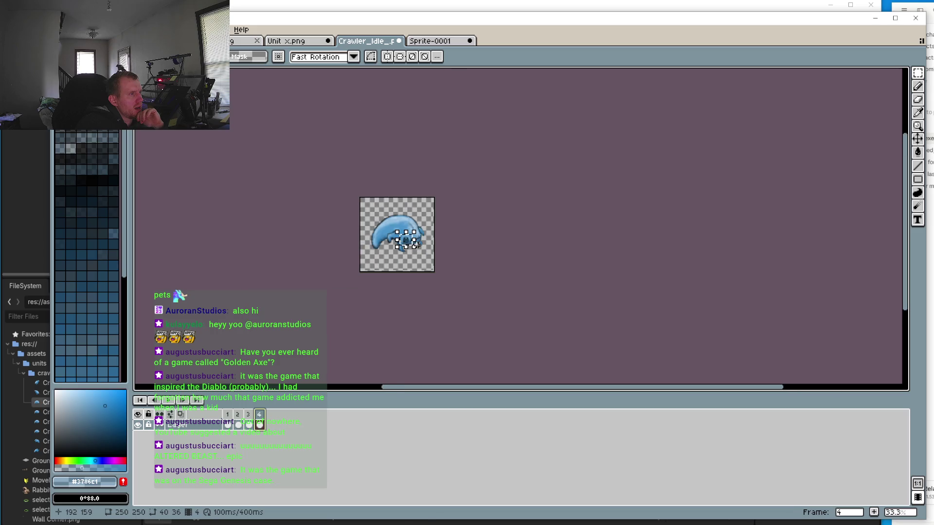
pyautogui.scroll(2, 417, 245)
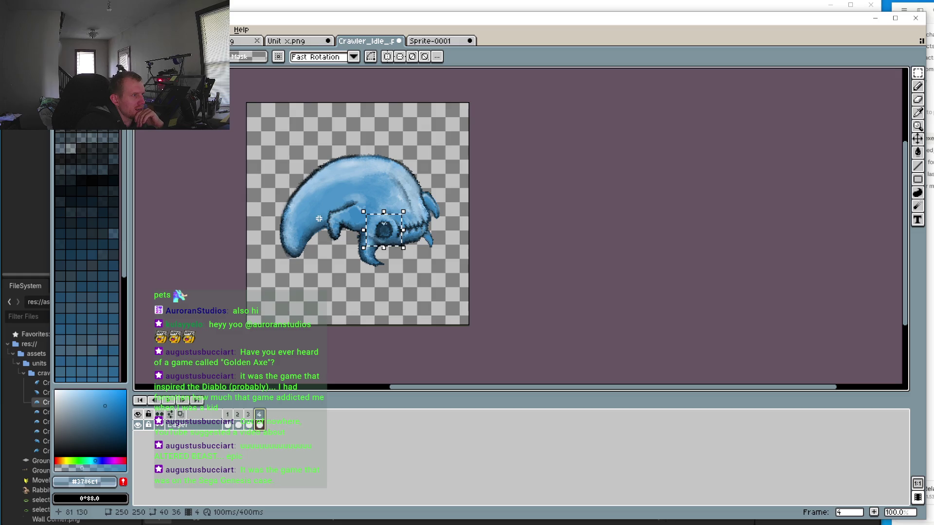
# Step back through timeline frames 3 and 2 to frame 1
pyautogui.click(251, 415)
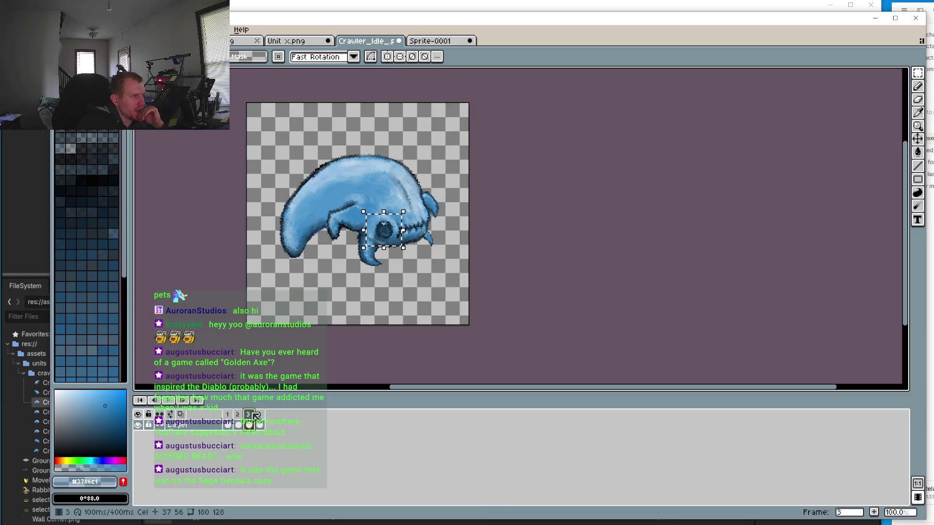
pyautogui.click(237, 415)
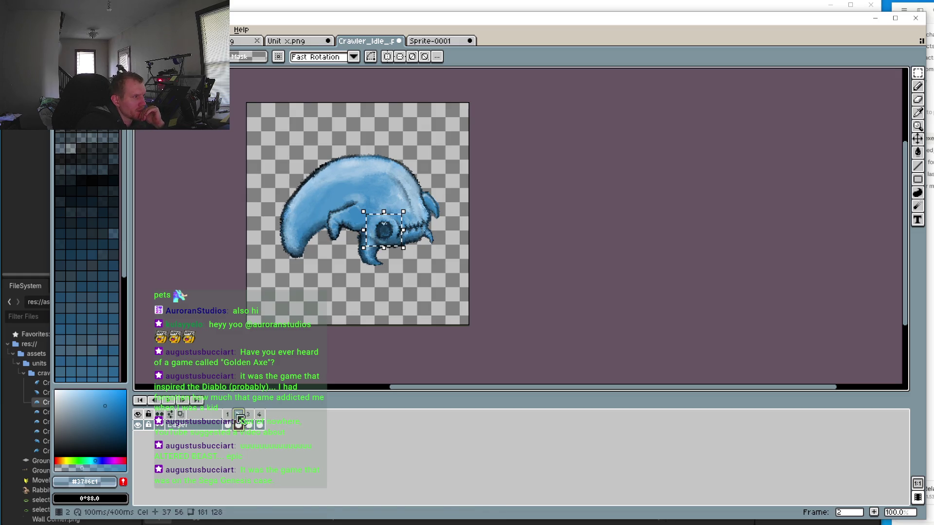
pyautogui.click(229, 416)
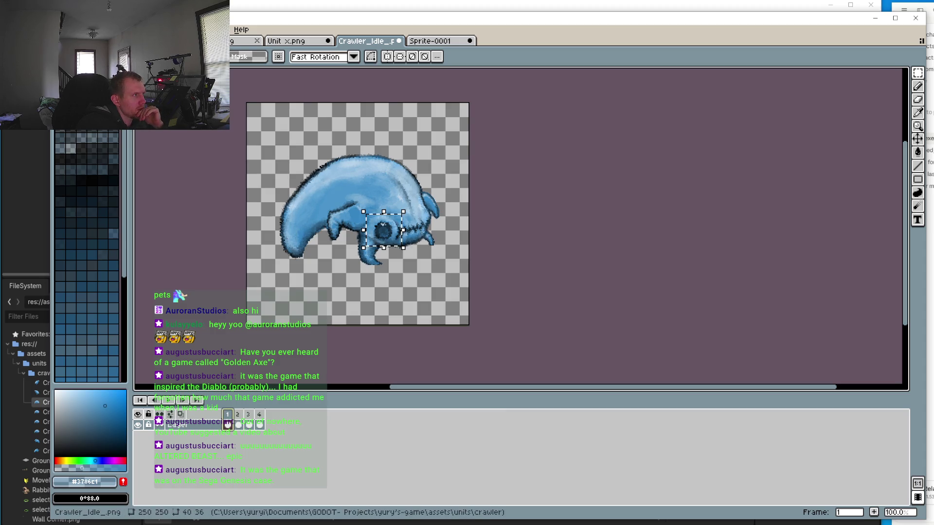
pyautogui.hotkey('alt', 'f')
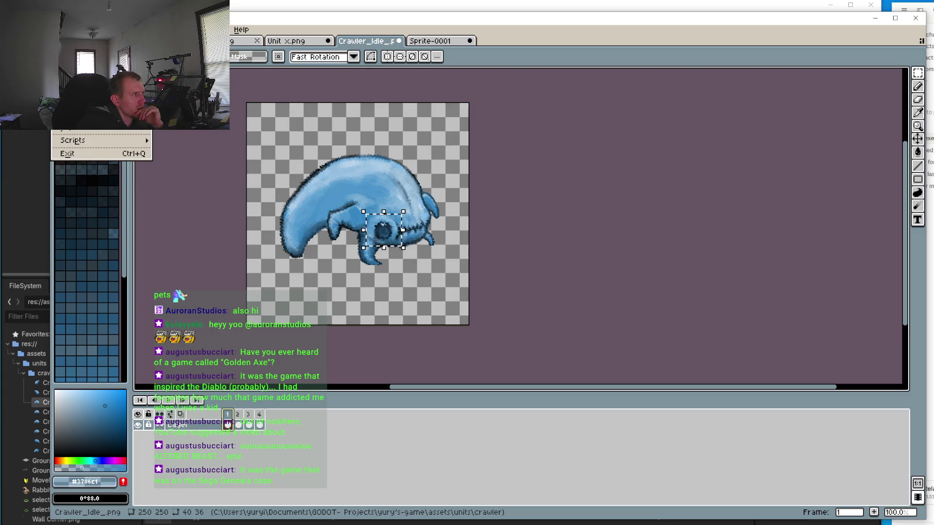
# Glance at the Edit menu, then bring up Canvas Size showing the sprite's 250 × 250 dimensions
pyautogui.press('Right')
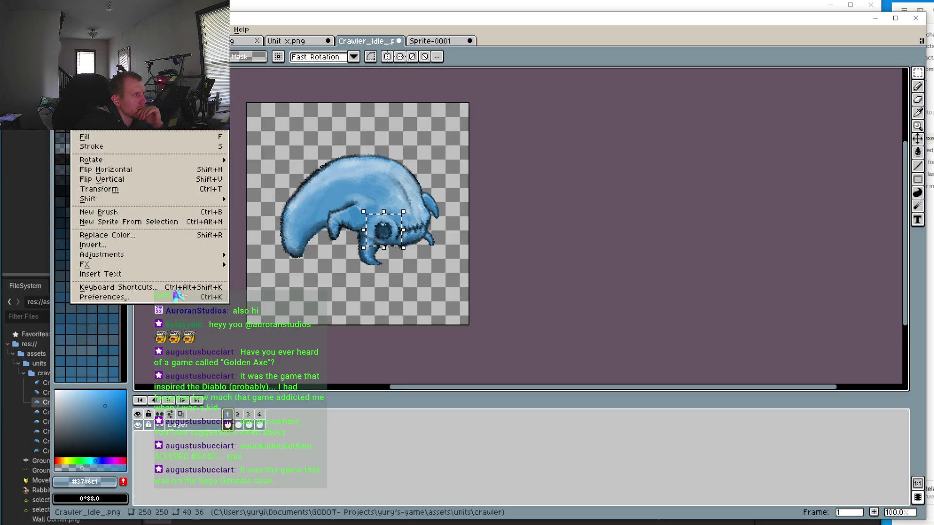
pyautogui.press('Escape')
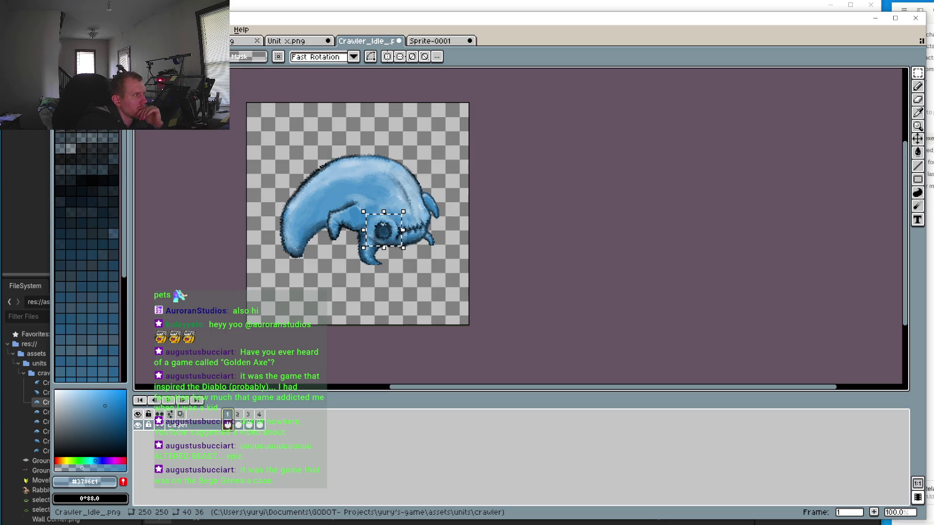
pyautogui.hotkey('ctrl', 'alt', 'c')
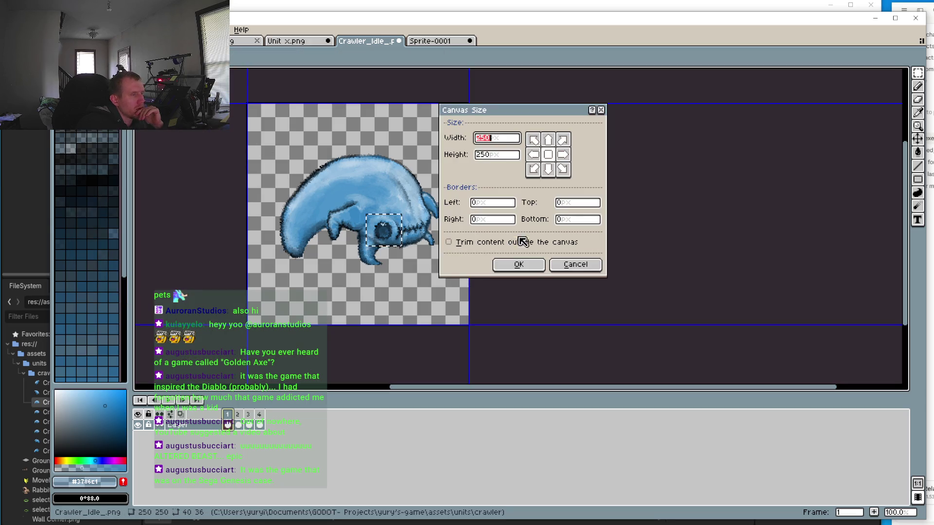
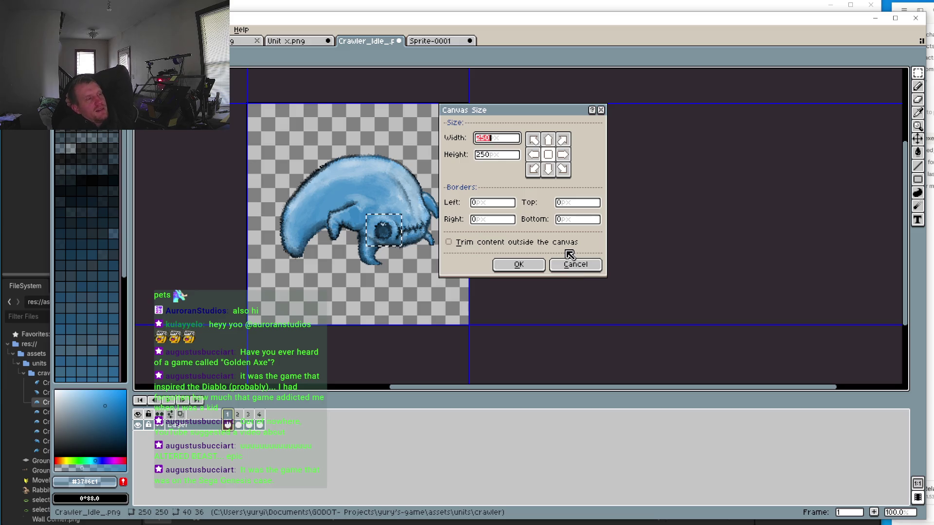
# Cancel the Canvas Size change to keep 250x250, then preview the idle loop and stop it on frame 2
pyautogui.click(575, 266)
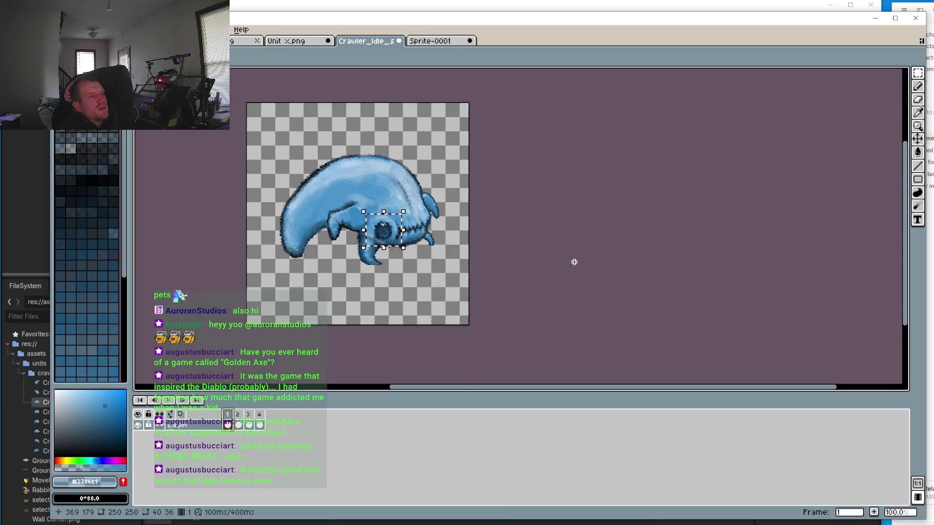
pyautogui.click(170, 401)
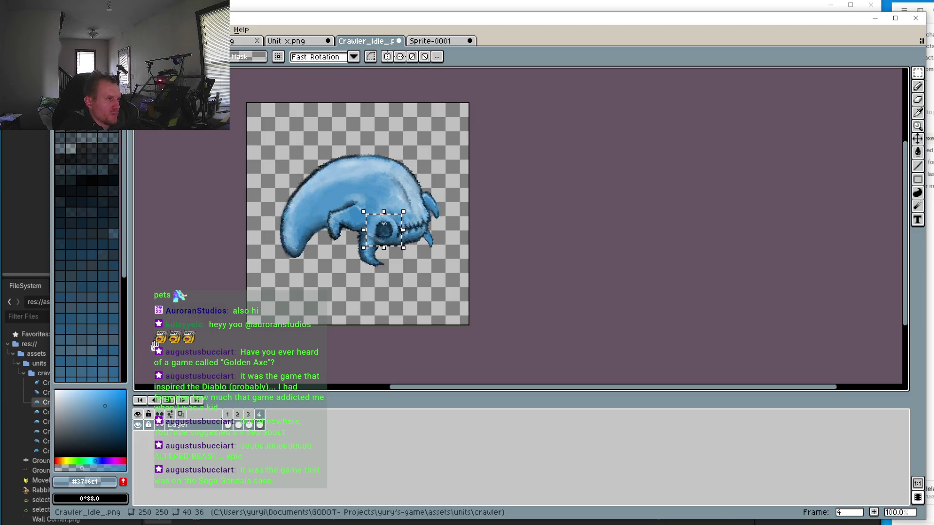
pyautogui.click(175, 404)
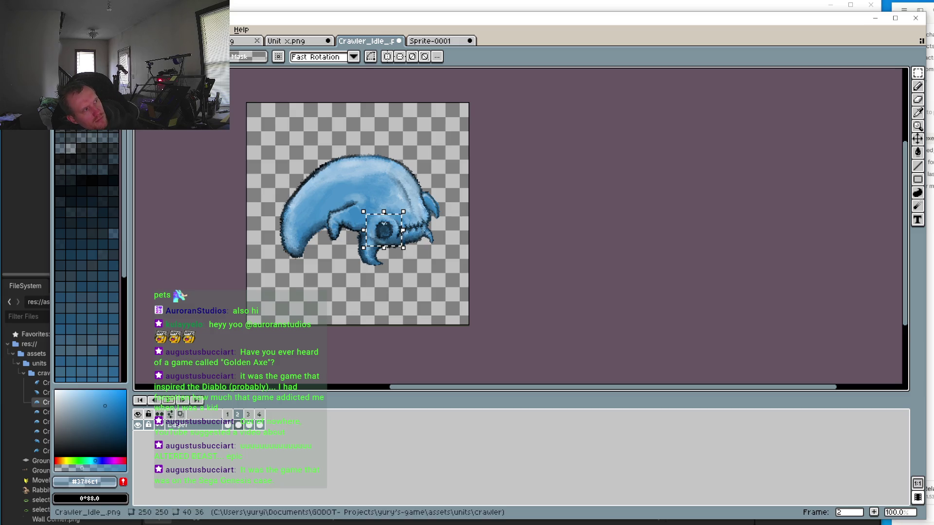
pyautogui.click(78, 29)
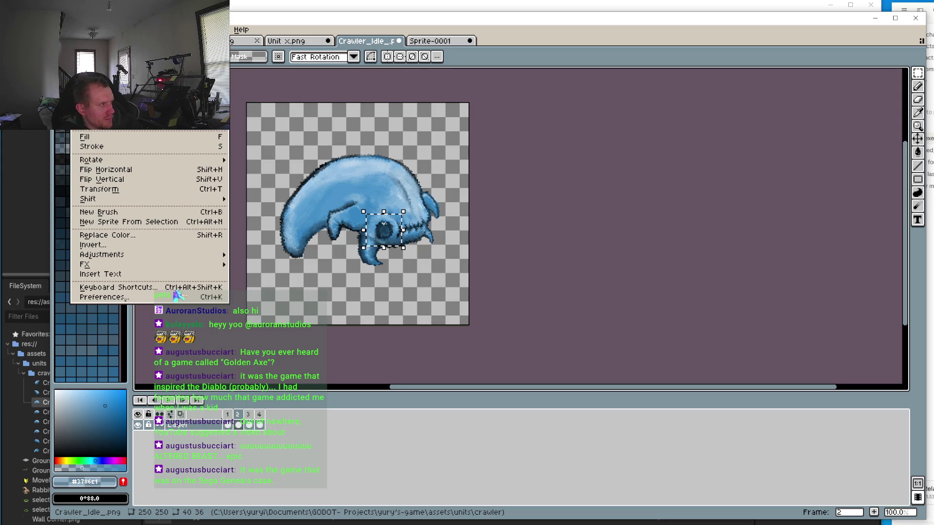
pyautogui.press('Escape')
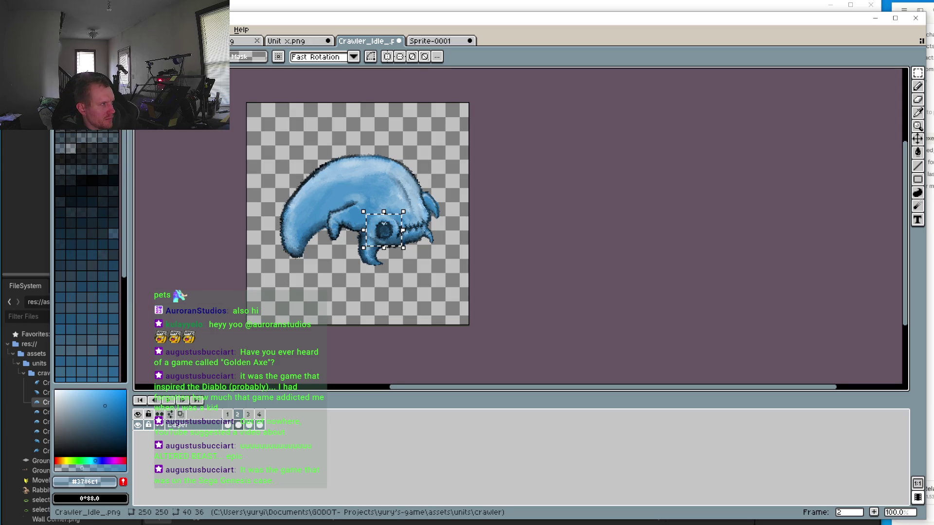
pyautogui.hotkey('ctrl', 'alt', 'c')
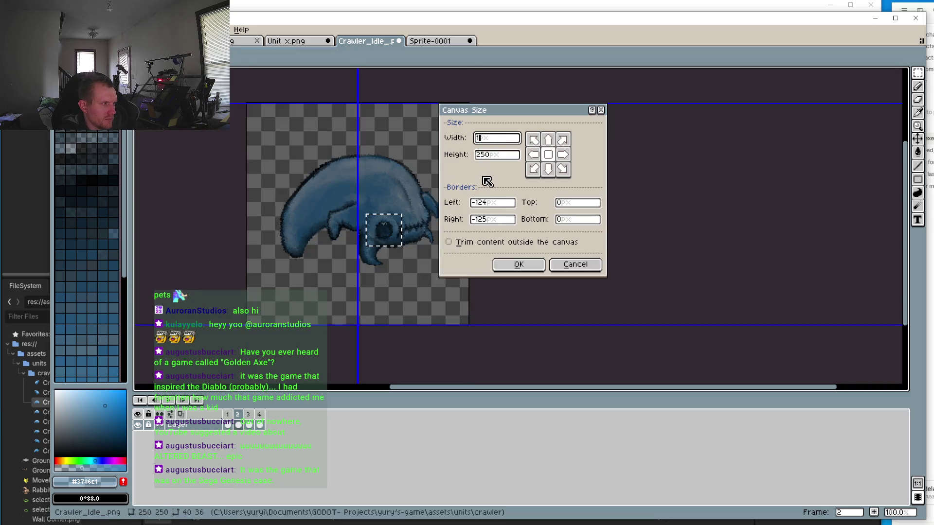
pyautogui.write('150')
pyautogui.click(504, 157)
pyautogui.write('1')
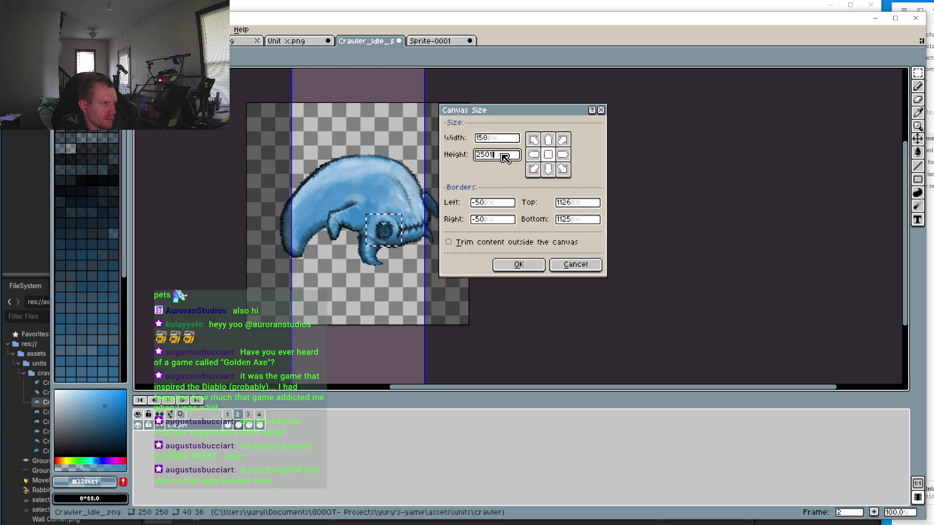
pyautogui.doubleClick(505, 157)
pyautogui.write('150')
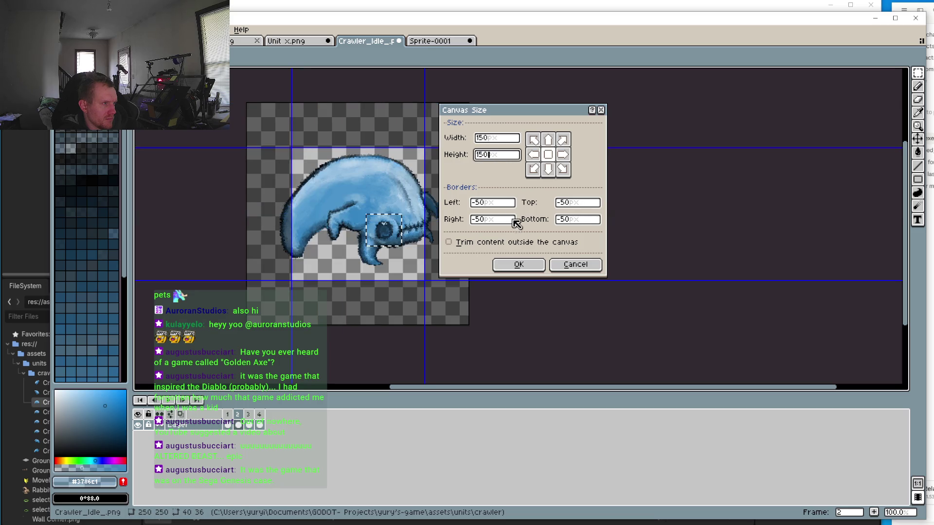
pyautogui.click(517, 264)
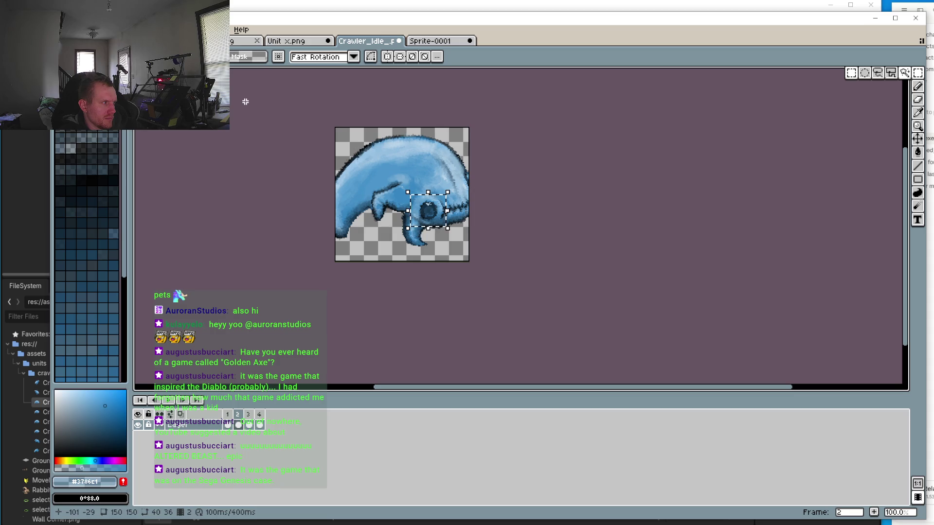
pyautogui.hotkey('ctrl', 'a')
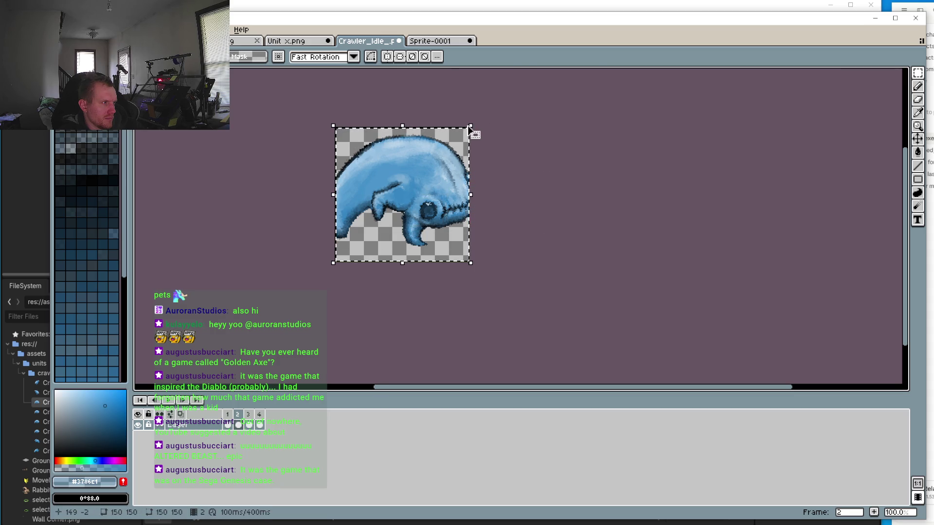
pyautogui.click(471, 138)
pyautogui.moveTo(469, 131); pyautogui.dragTo(431, 155)
pyautogui.hotkey('ctrl', 'z')
pyautogui.hotkey('ctrl', 'z')
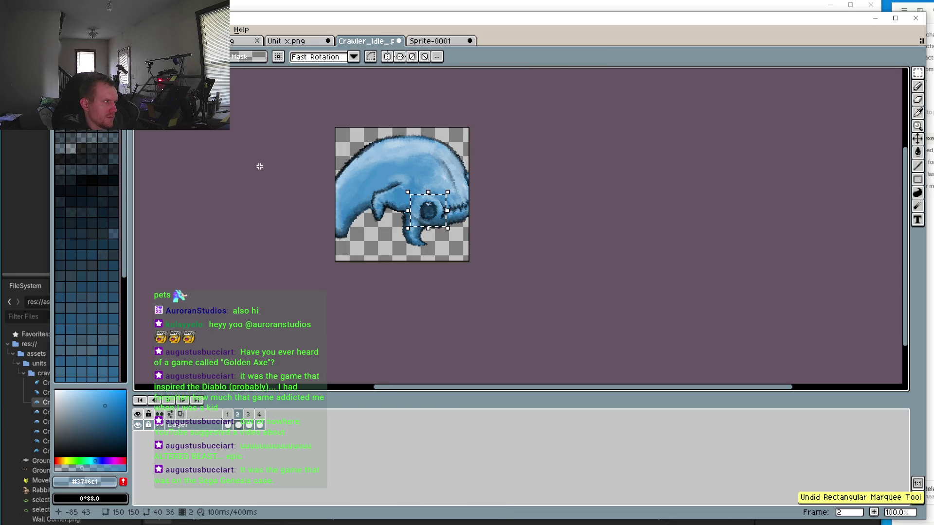
pyautogui.hotkey('ctrl', 'z')
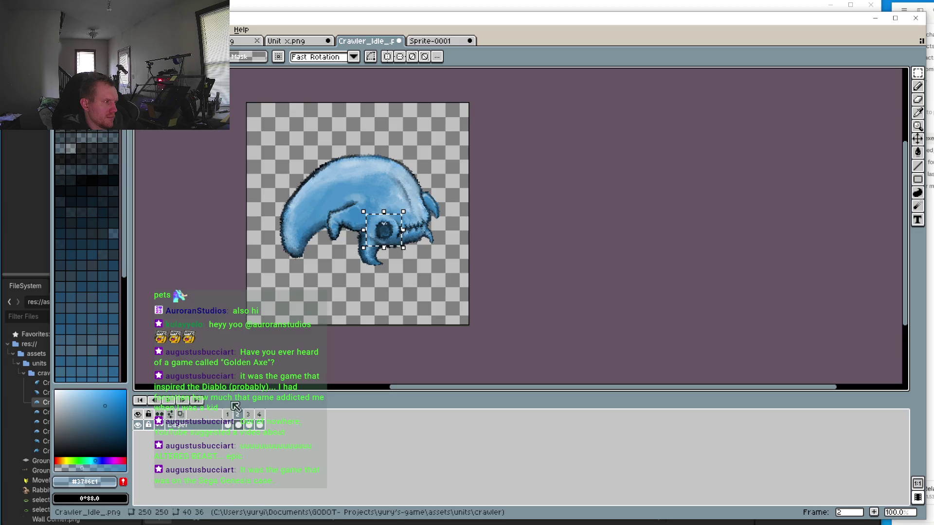
pyautogui.click(229, 414)
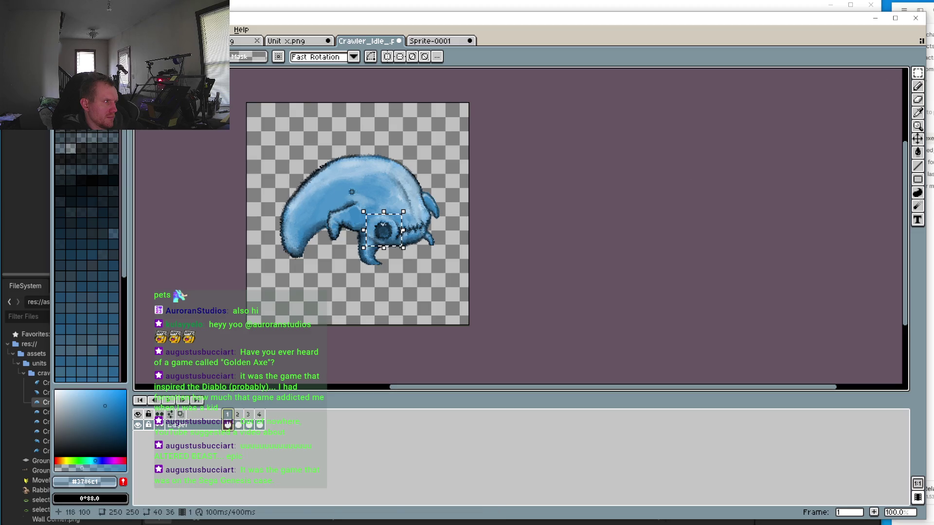
# Draw a rectangular marquee selection around the frame 1 crawler
pyautogui.click(798, 122)
pyautogui.click(917, 72)
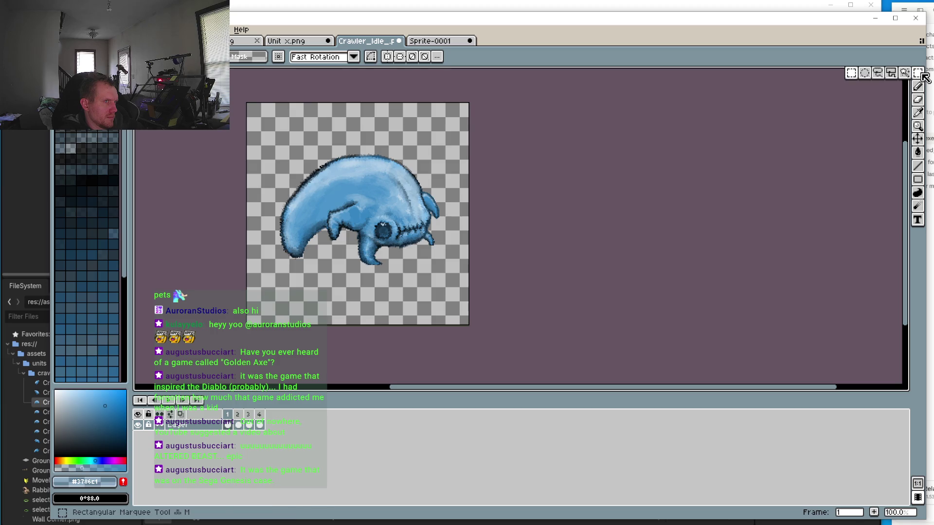
pyautogui.moveTo(257, 129)
pyautogui.mouseDown()
pyautogui.moveTo(368, 247)
pyautogui.moveTo(460, 291)
pyautogui.mouseUp()
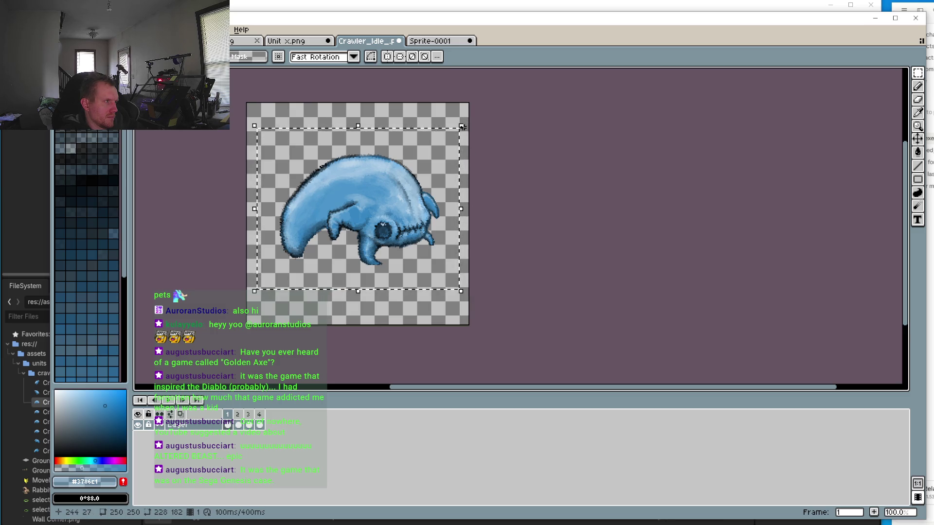
pyautogui.moveTo(461, 126); pyautogui.dragTo(464, 123)
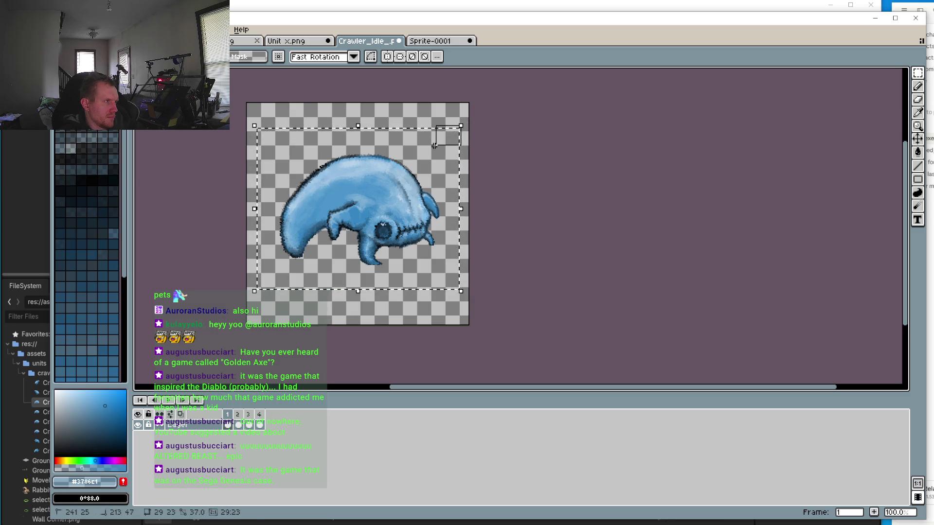
pyautogui.hotkey('ctrl', 'z')
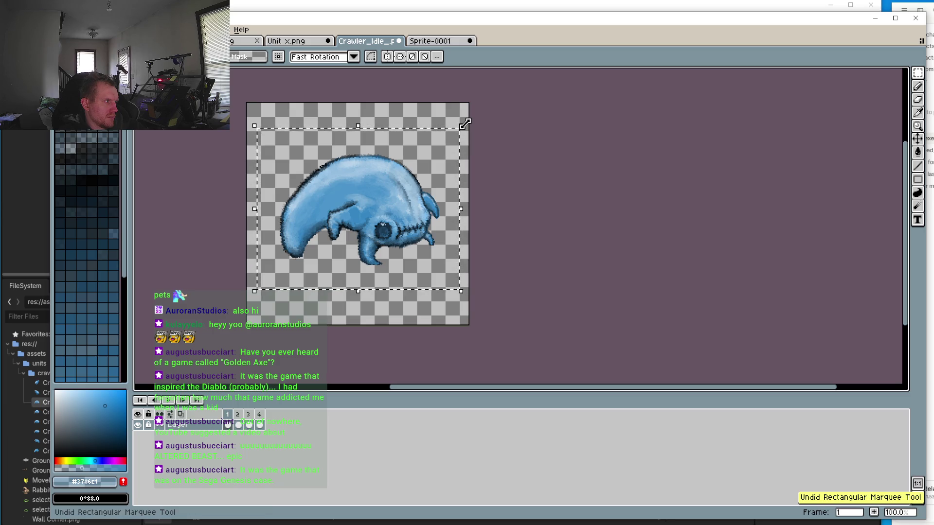
pyautogui.moveTo(462, 126); pyautogui.dragTo(448, 149)
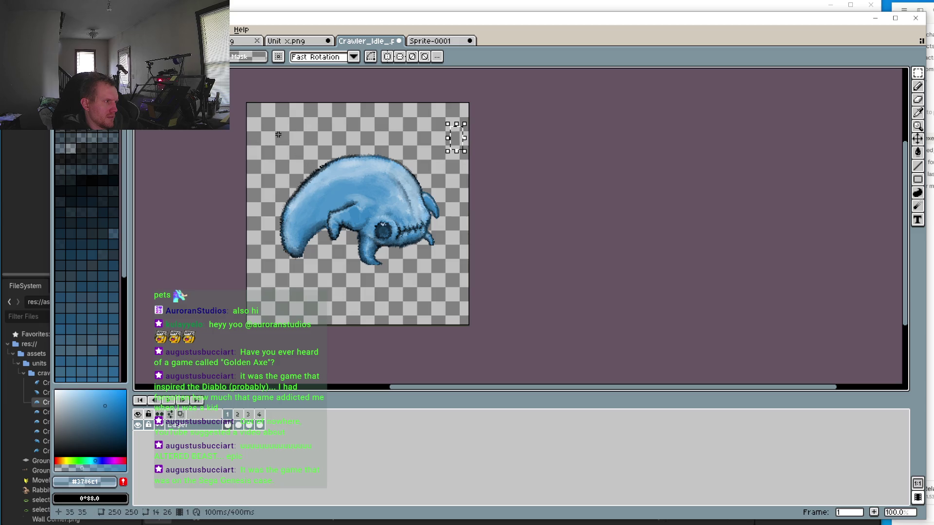
pyautogui.moveTo(263, 139); pyautogui.dragTo(469, 291)
# Scale the frame 1 crawler down to about 147x110 pixels and centre it on the canvas
pyautogui.moveTo(471, 140); pyautogui.dragTo(415, 223)
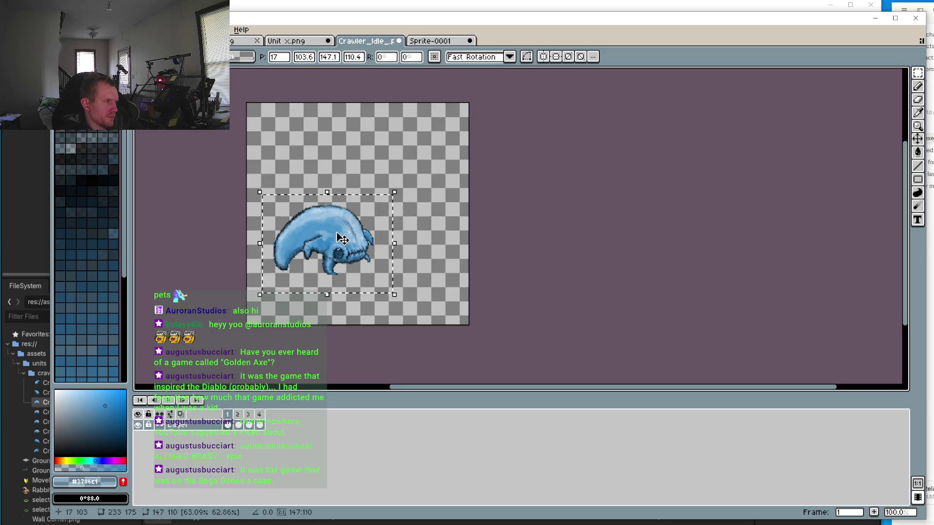
pyautogui.moveTo(341, 238); pyautogui.dragTo(375, 209)
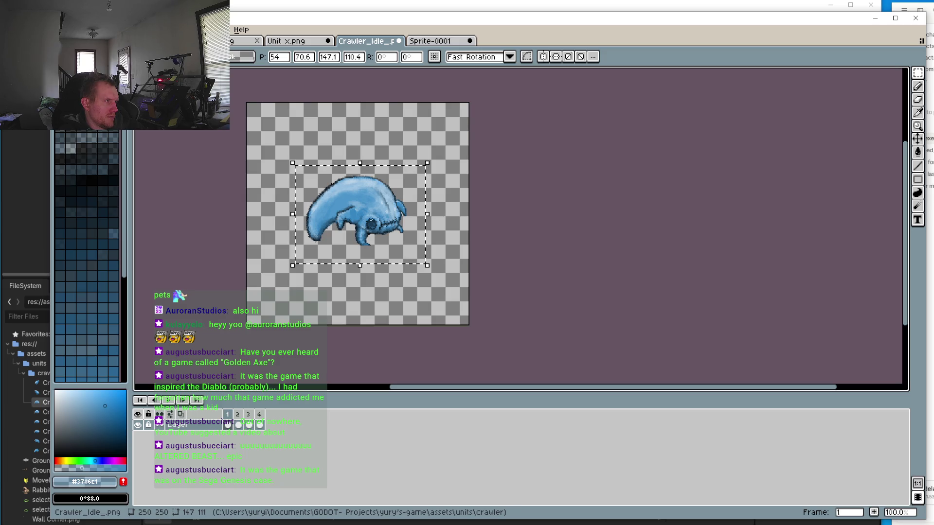
pyautogui.hotkey('alt', 'e')
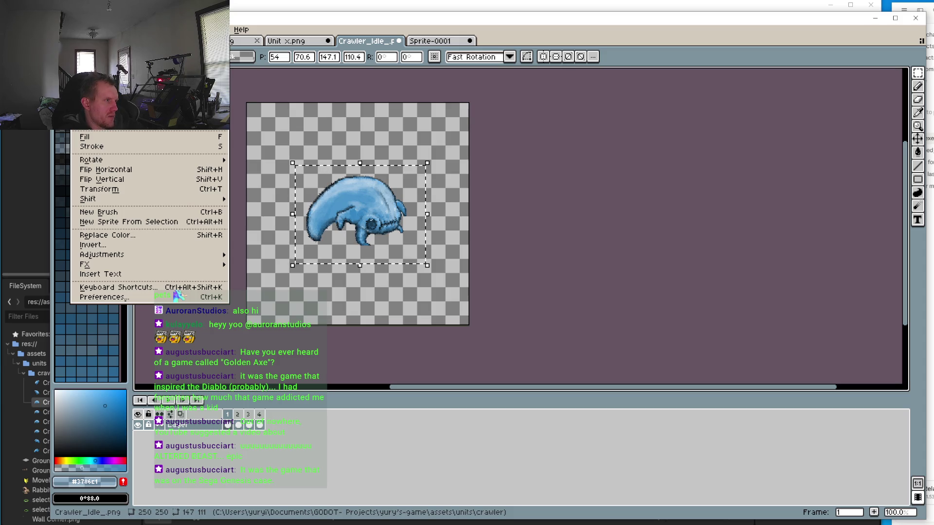
pyautogui.press('Escape')
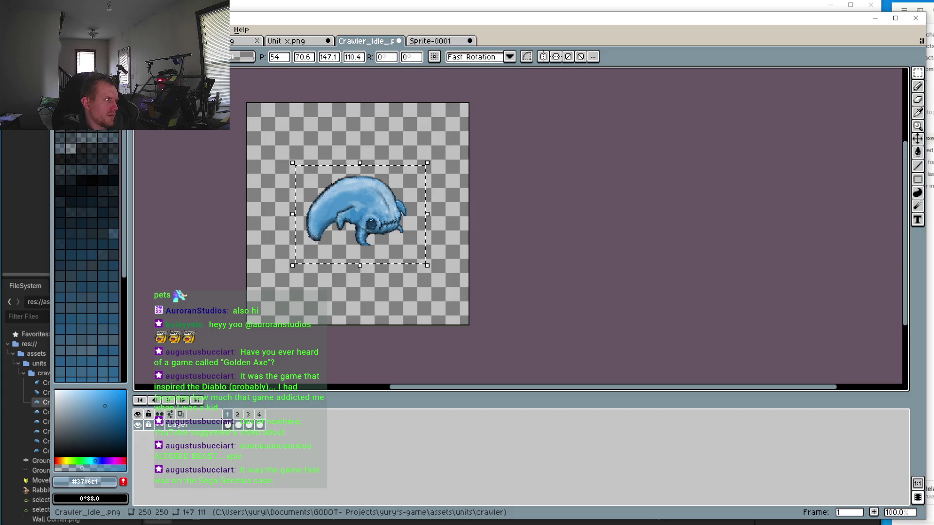
# Resize the canvas to 150x150 with Ctrl+Alt+C
pyautogui.hotkey('ctrl', 'alt', 'c')
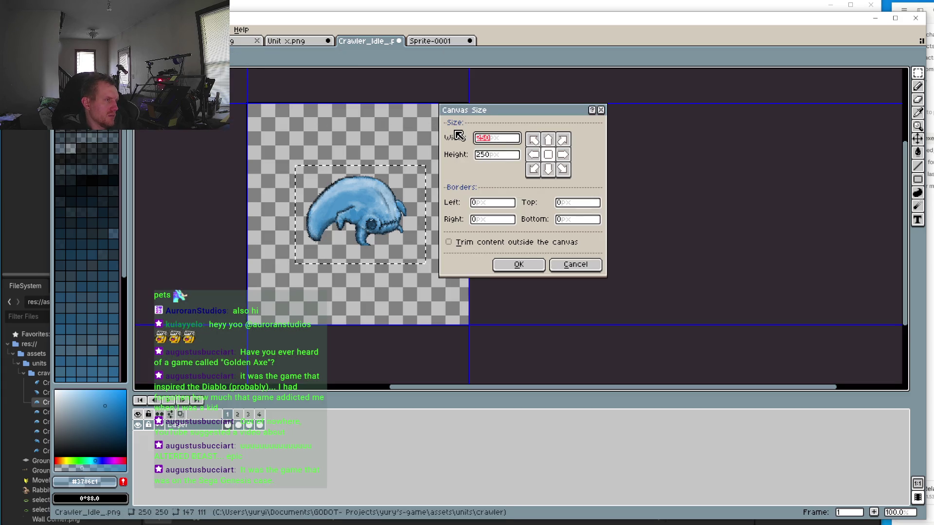
pyautogui.write('150')
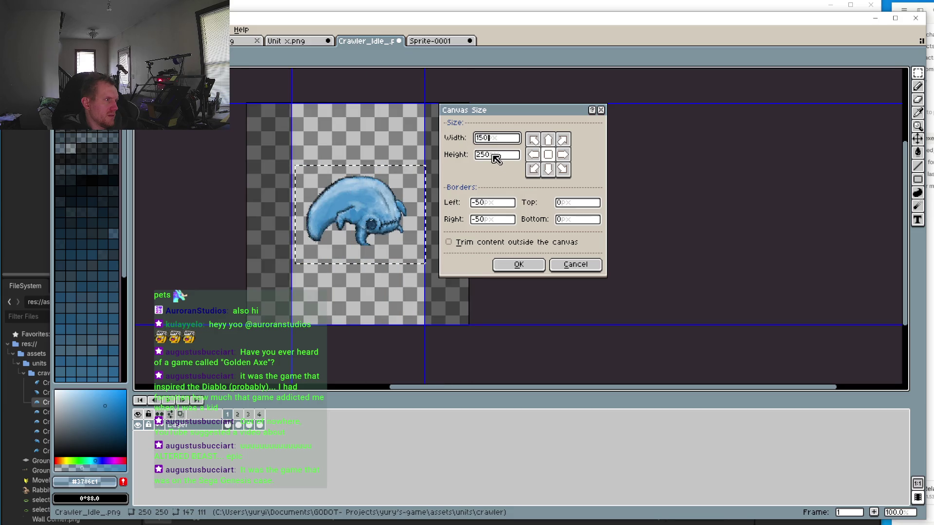
pyautogui.doubleClick(495, 155)
pyautogui.write('150')
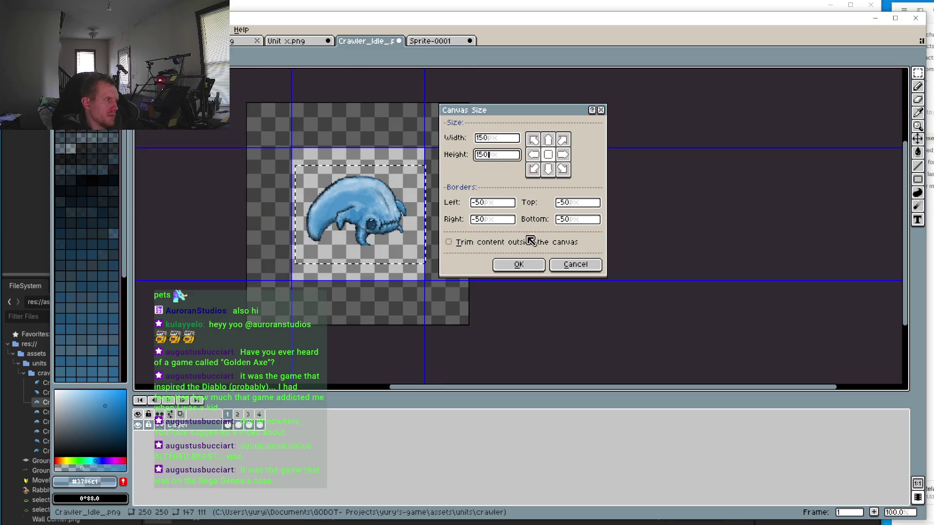
pyautogui.click(518, 264)
# Zoom in and out to inspect the 150x150 canvas, then switch to frame 2
pyautogui.scroll(3, 404, 220)
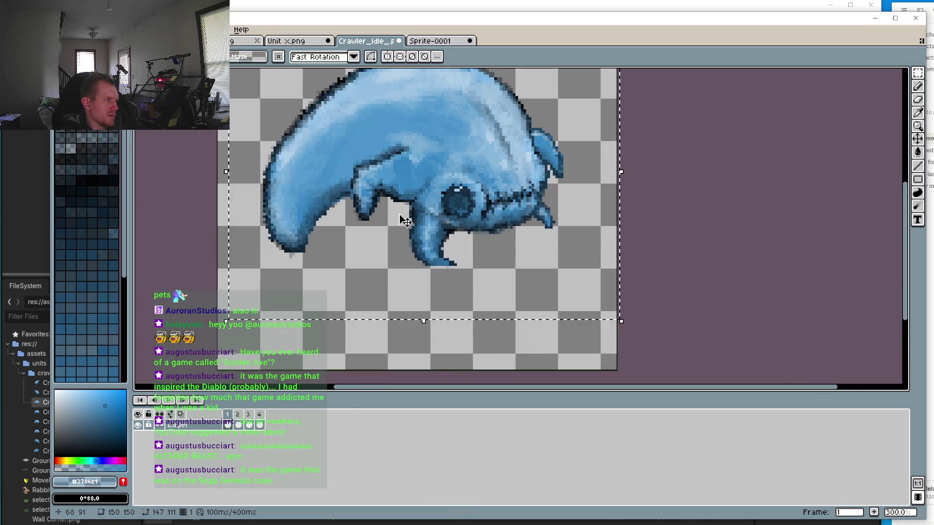
pyautogui.scroll(2, 417, 302)
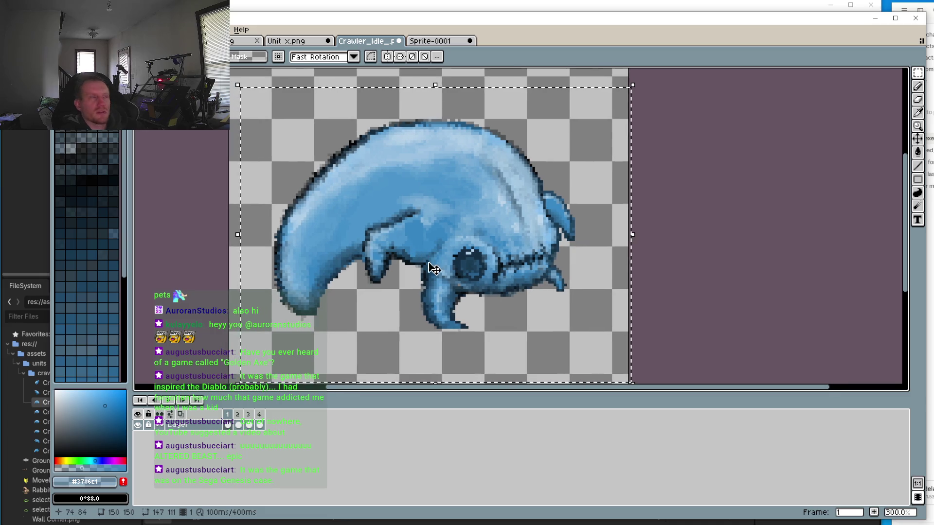
pyautogui.scroll(2, 399, 272)
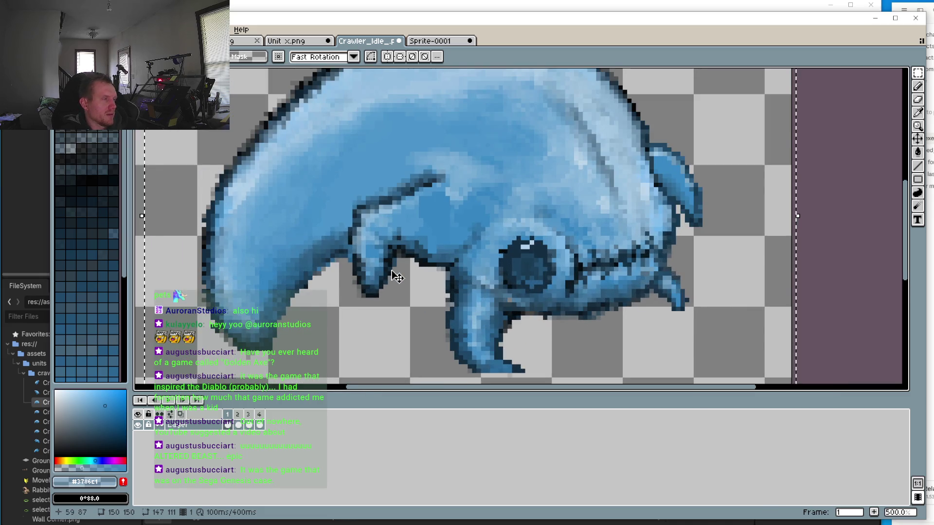
pyautogui.scroll(-3, 397, 276)
pyautogui.scroll(-1, 411, 274)
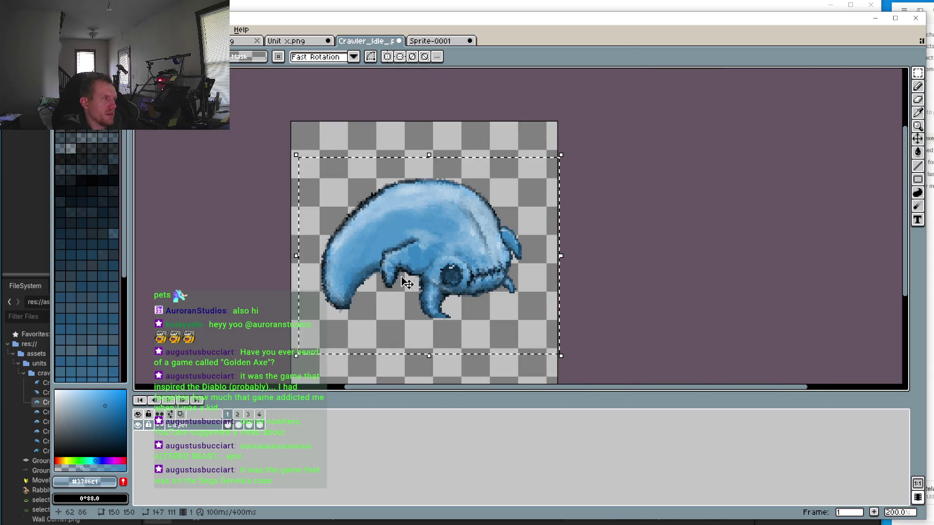
pyautogui.click(242, 413)
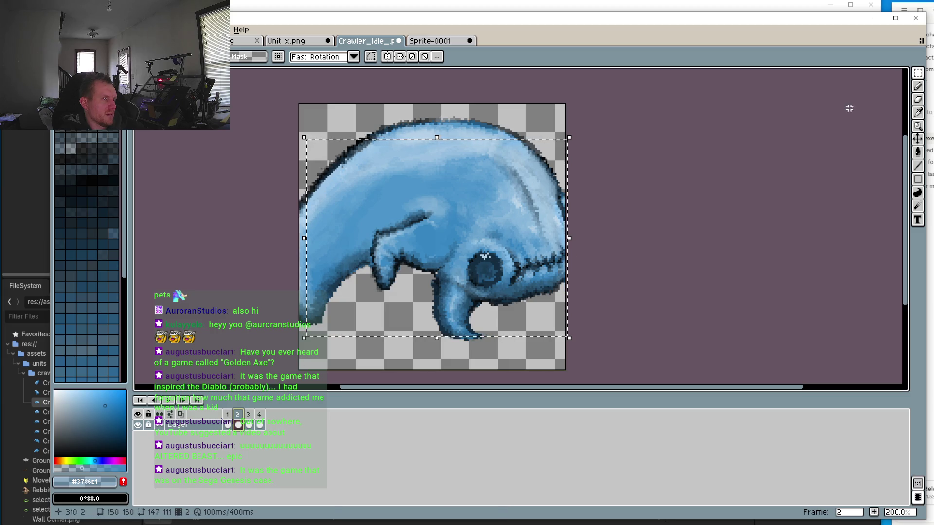
# Erase the crawler sprites on frames 2, 3 and 4
pyautogui.click(917, 73)
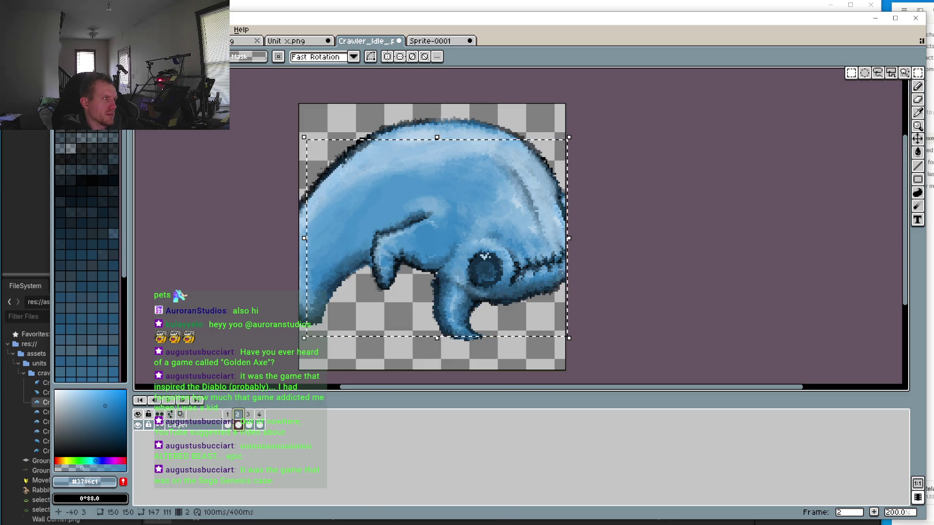
pyautogui.click(608, 311)
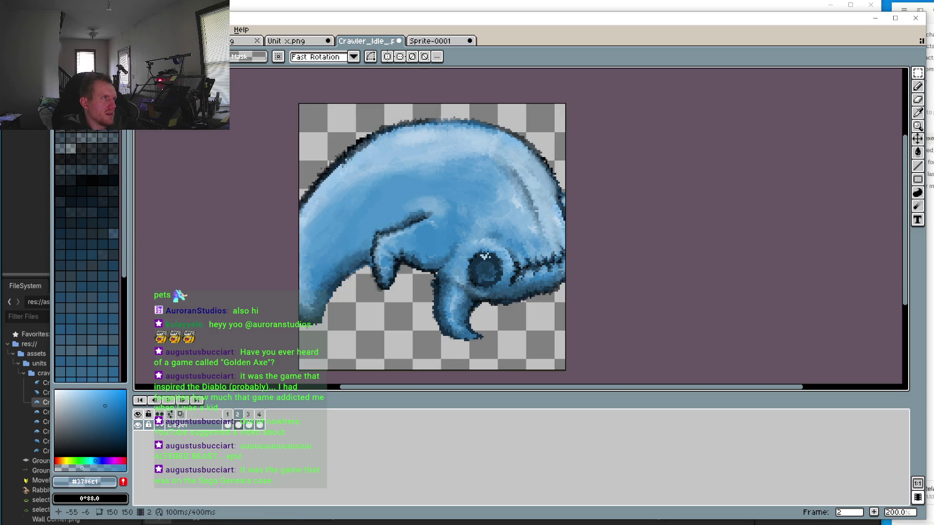
pyautogui.moveTo(201, 93)
pyautogui.mouseDown()
pyautogui.moveTo(469, 219)
pyautogui.moveTo(642, 350)
pyautogui.moveTo(631, 348)
pyautogui.mouseUp()
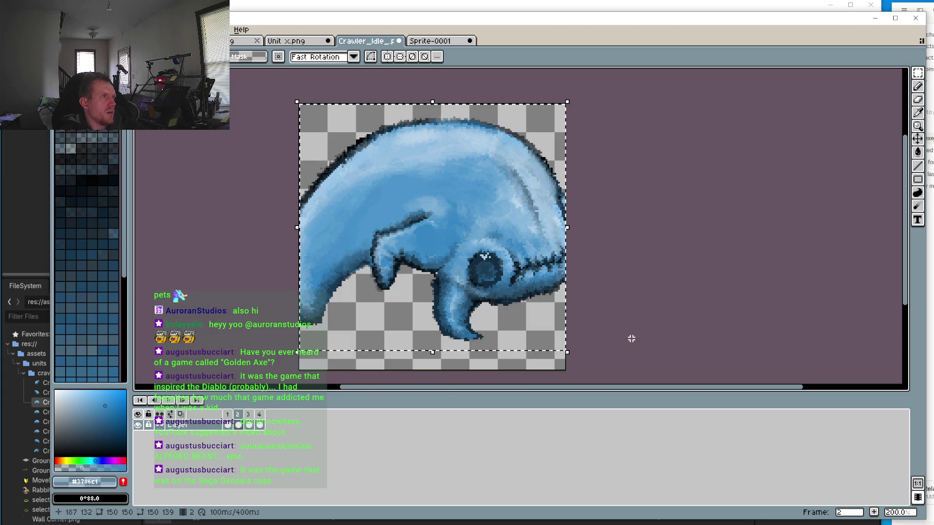
pyautogui.press('Delete')
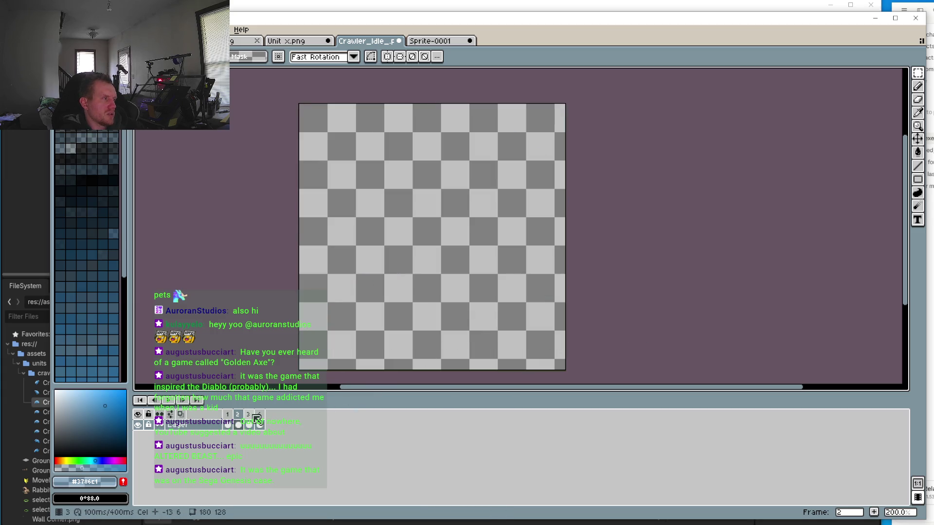
pyautogui.click(254, 418)
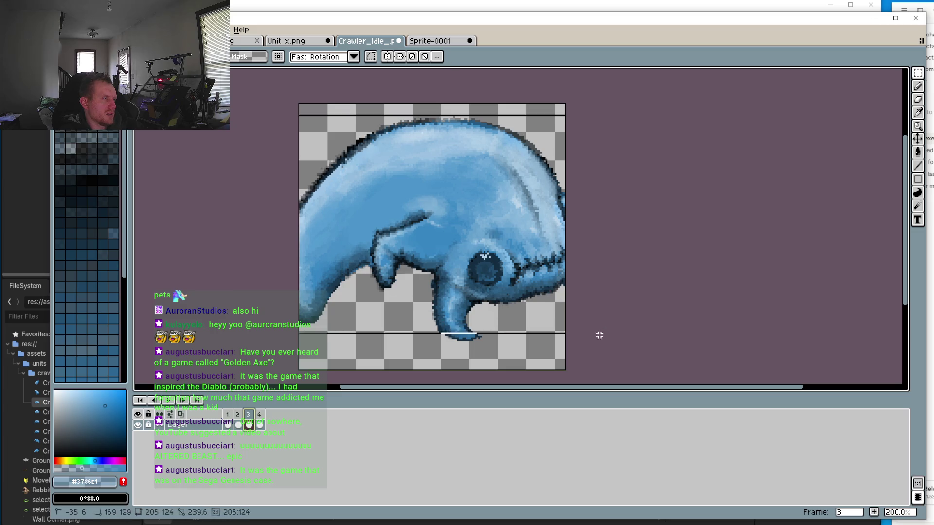
pyautogui.press('Delete')
pyautogui.click(266, 417)
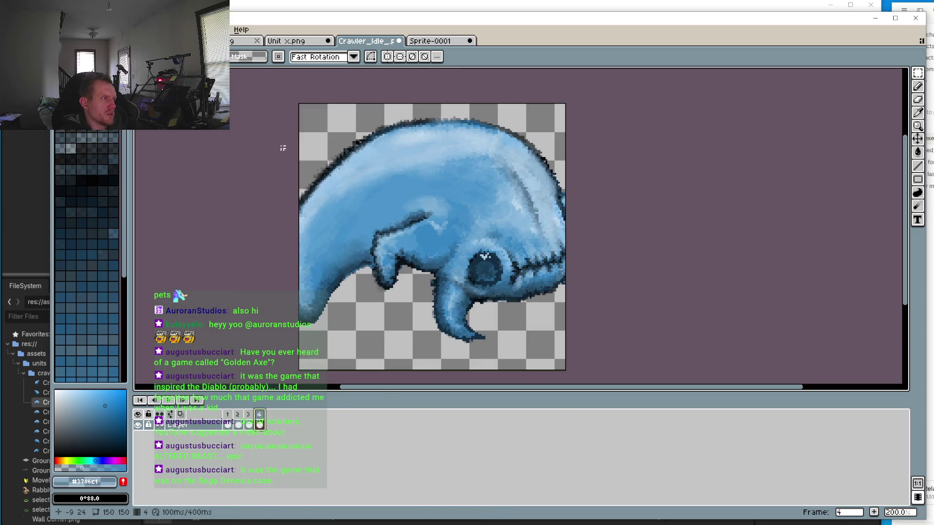
pyautogui.press('Delete')
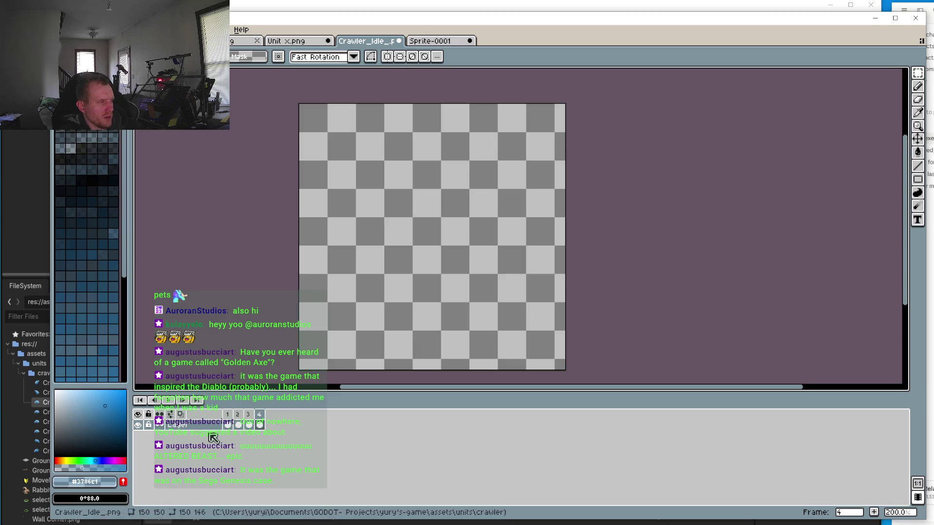
pyautogui.click(227, 418)
pyautogui.click(917, 73)
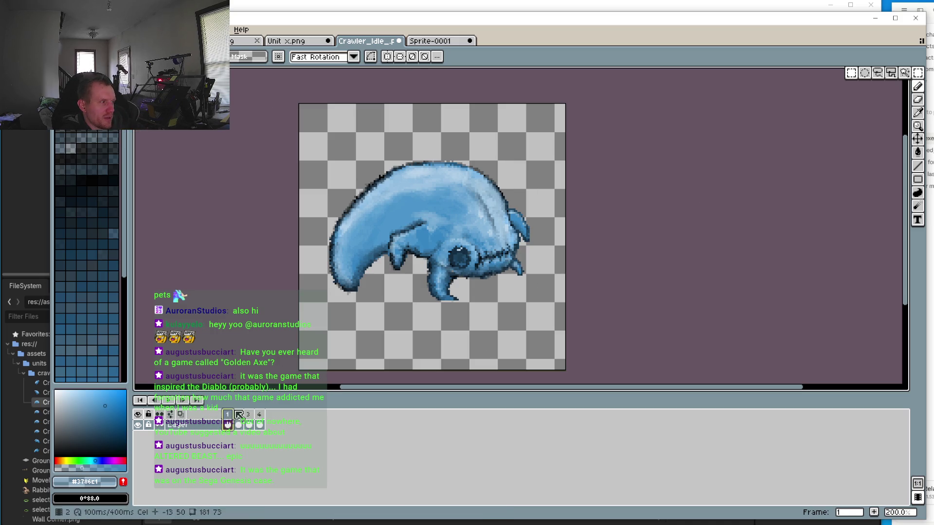
# Undo the erases and the canvas size change, restoring the 250x250 canvas and sprites
pyautogui.click(258, 414)
pyautogui.hotkey('ctrl', 'z')
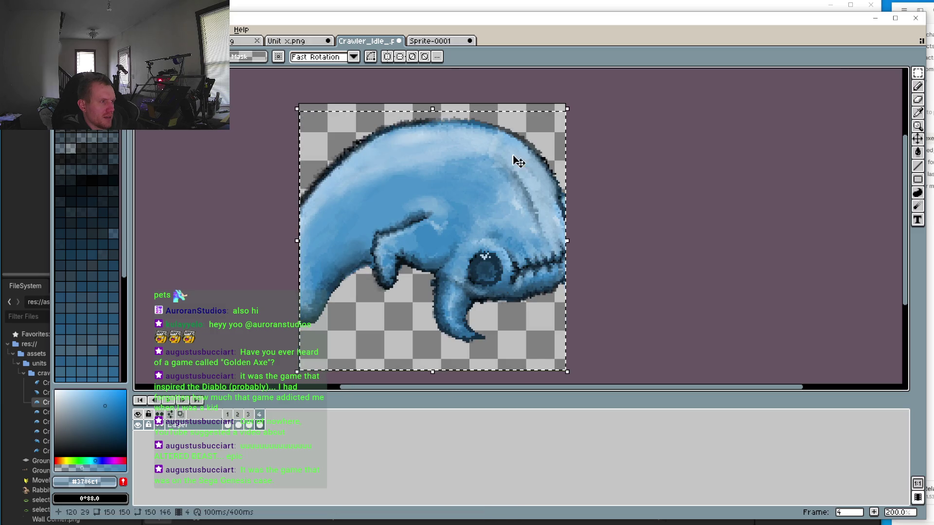
pyautogui.moveTo(567, 106); pyautogui.dragTo(496, 152)
pyautogui.hotkey('ctrl', 'z')
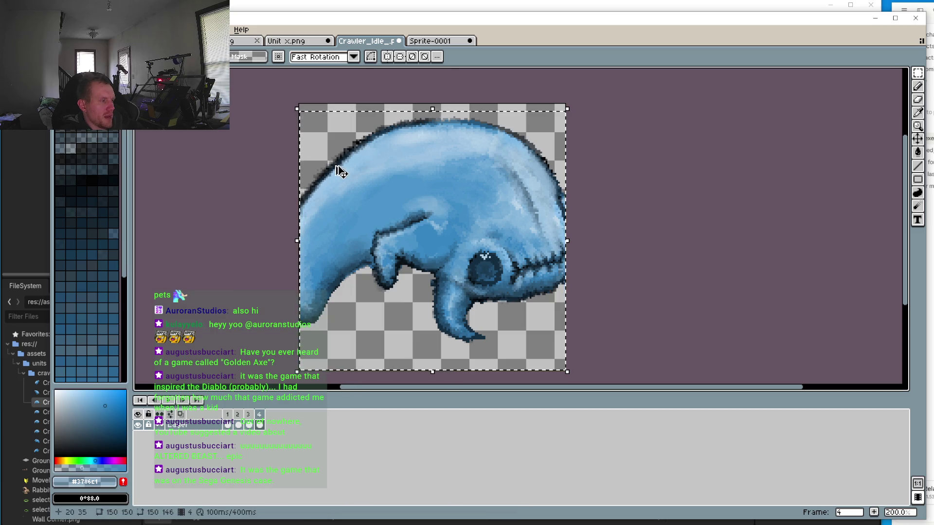
pyautogui.click(229, 424)
pyautogui.hotkey('ctrl', 'z')
pyautogui.hotkey('ctrl', 'z')
pyautogui.hotkey('ctrl', 'z')
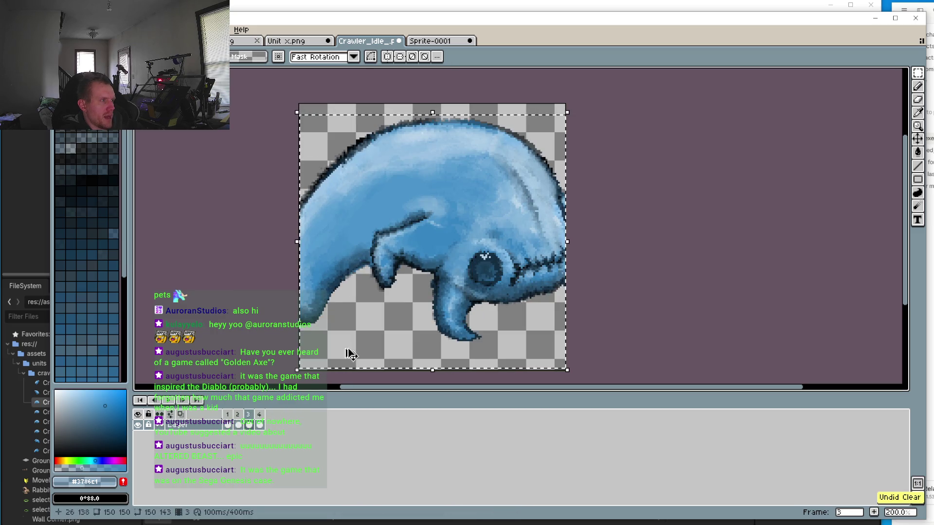
pyautogui.hotkey('ctrl', 'z')
pyautogui.hotkey('ctrl', 'z')
pyautogui.hotkey('ctrl', 'z')
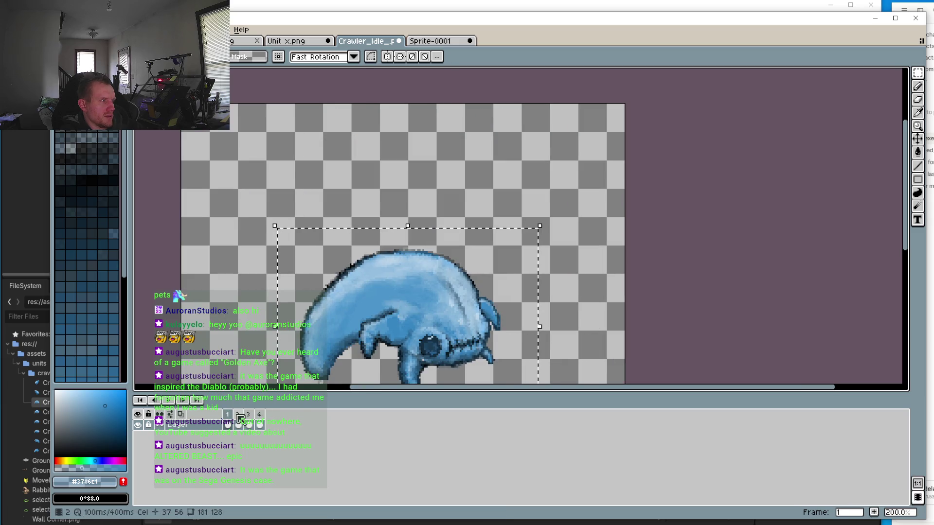
pyautogui.press('Right')
pyautogui.scroll(-1, 692, 144)
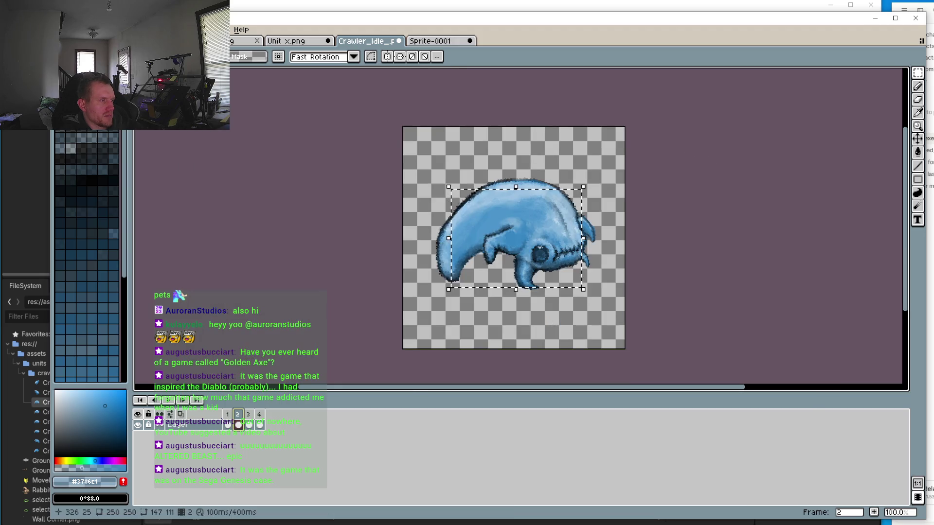
# Select the frame 2 crawler, scale it down, and move it up and right
pyautogui.click(456, 160)
pyautogui.moveTo(427, 152); pyautogui.dragTo(606, 306)
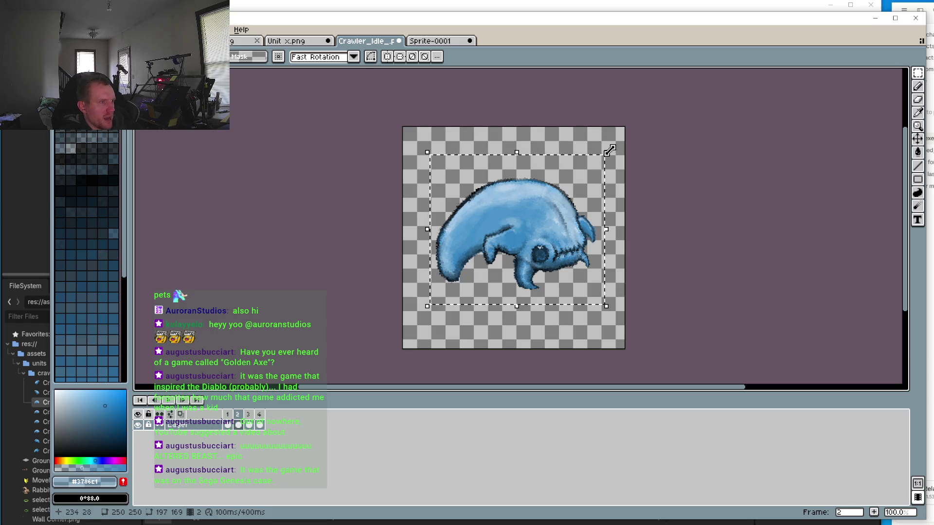
pyautogui.moveTo(606, 152)
pyautogui.mouseDown()
pyautogui.moveTo(552, 202)
pyautogui.moveTo(575, 204)
pyautogui.moveTo(549, 214)
pyautogui.mouseUp()
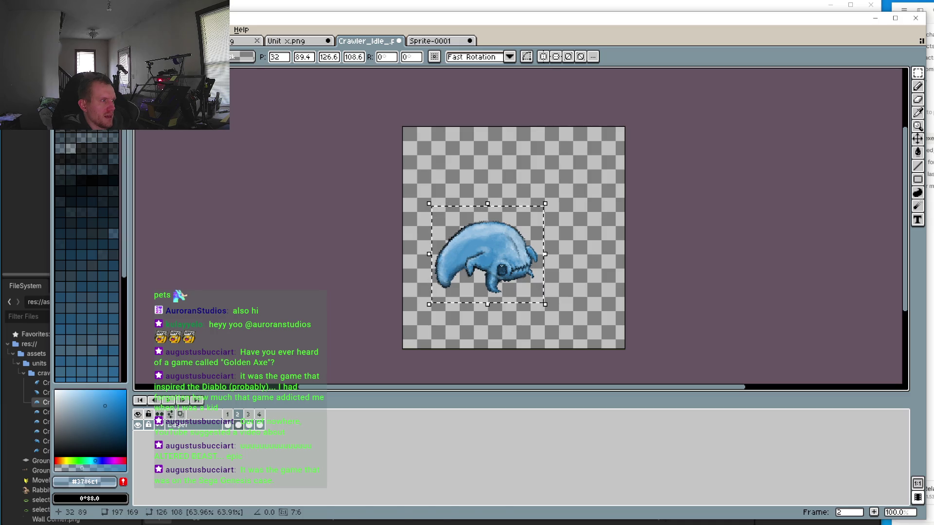
pyautogui.click(237, 424)
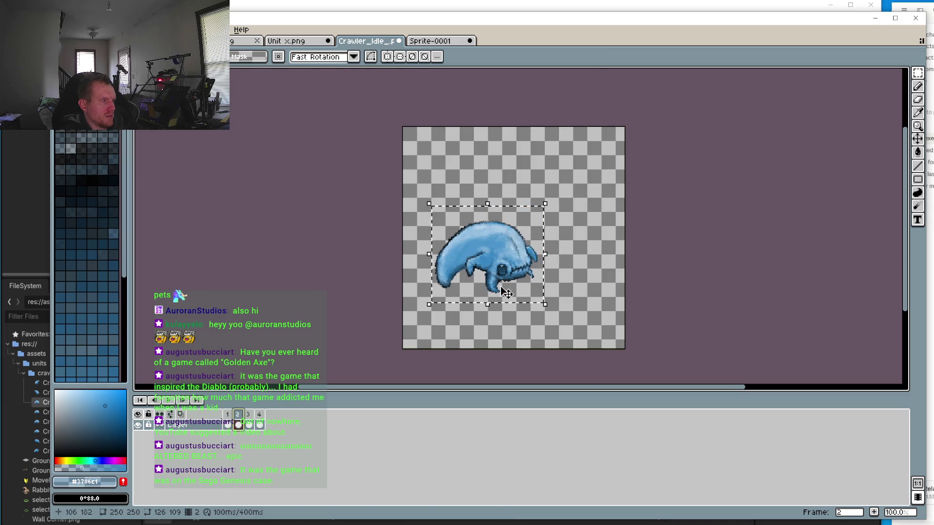
pyautogui.moveTo(505, 292); pyautogui.dragTo(532, 250)
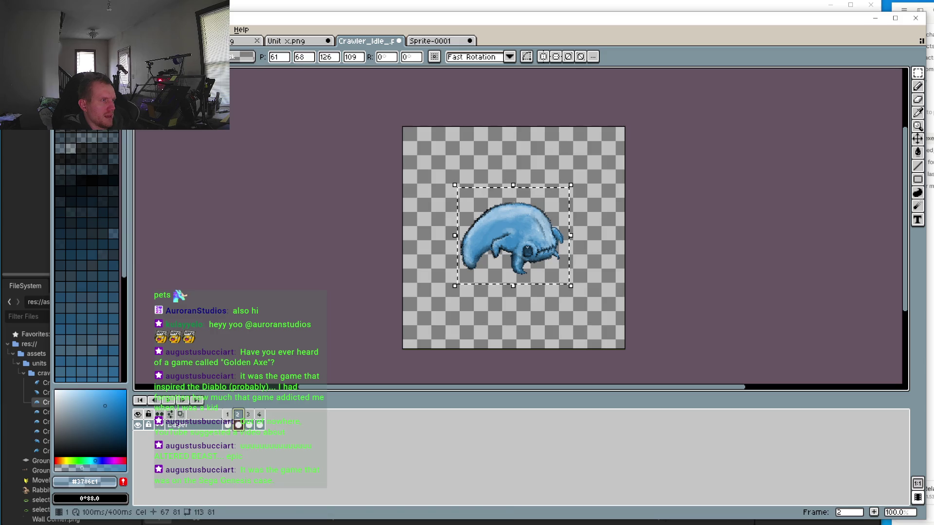
# Flip between frames 1 and 2 to compare crawler sizes, then go to frame 3
pyautogui.click(228, 424)
pyautogui.click(238, 424)
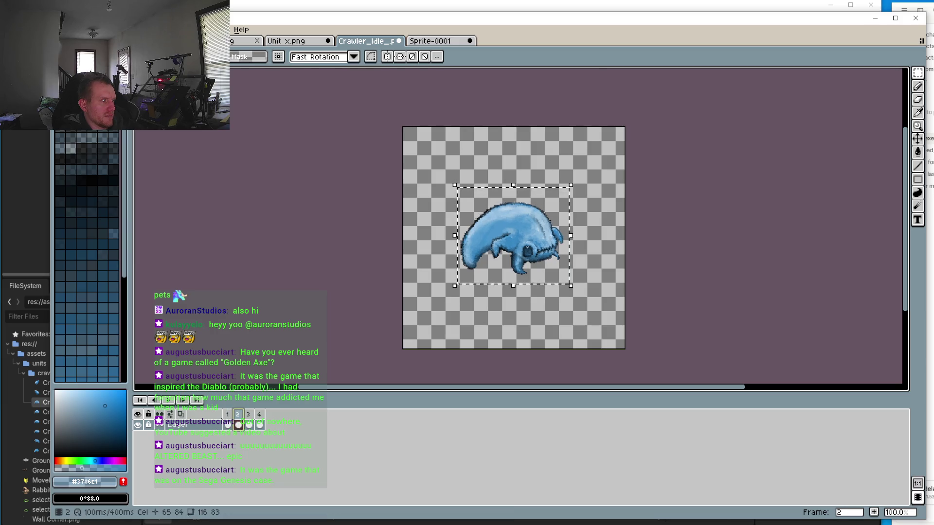
pyautogui.click(228, 424)
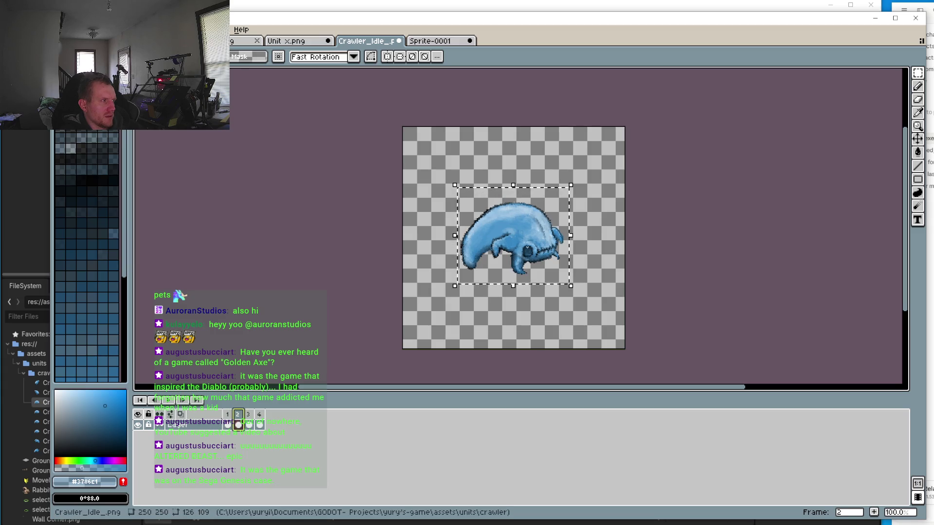
pyautogui.click(237, 424)
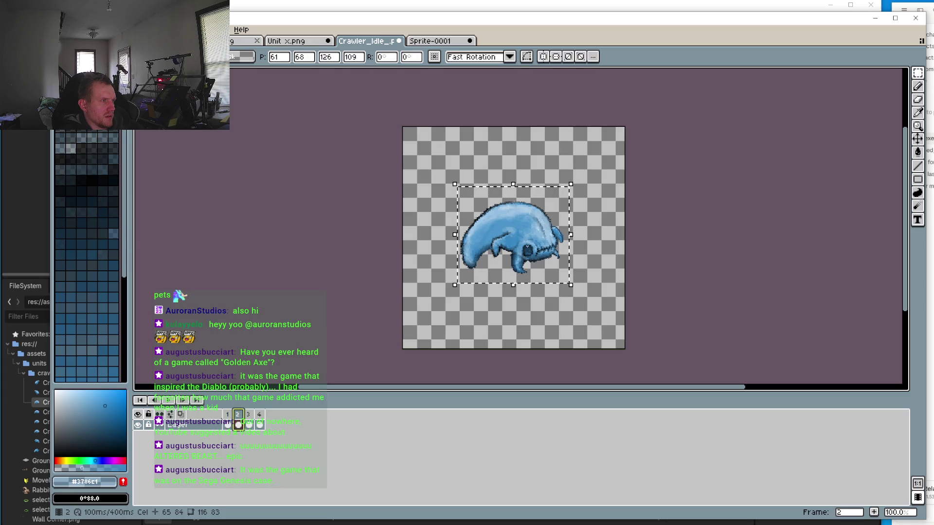
pyautogui.click(229, 417)
pyautogui.click(238, 422)
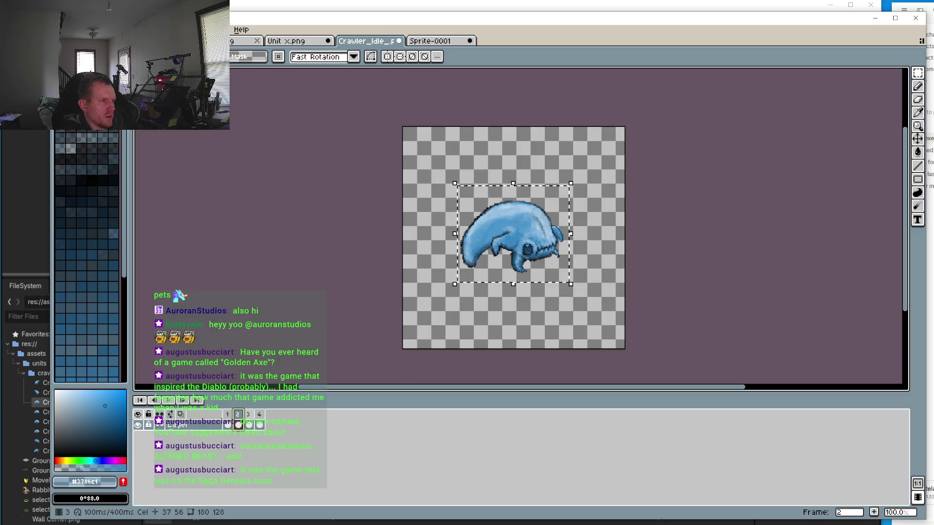
pyautogui.click(248, 424)
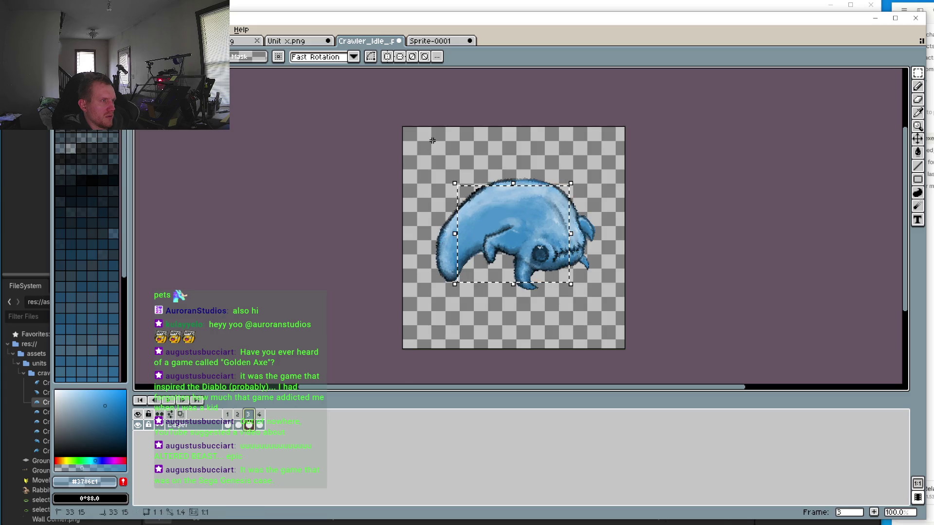
# Scale the frame 3 crawler down, compare it with frame 2, then undo the resize
pyautogui.moveTo(428, 156); pyautogui.dragTo(607, 306)
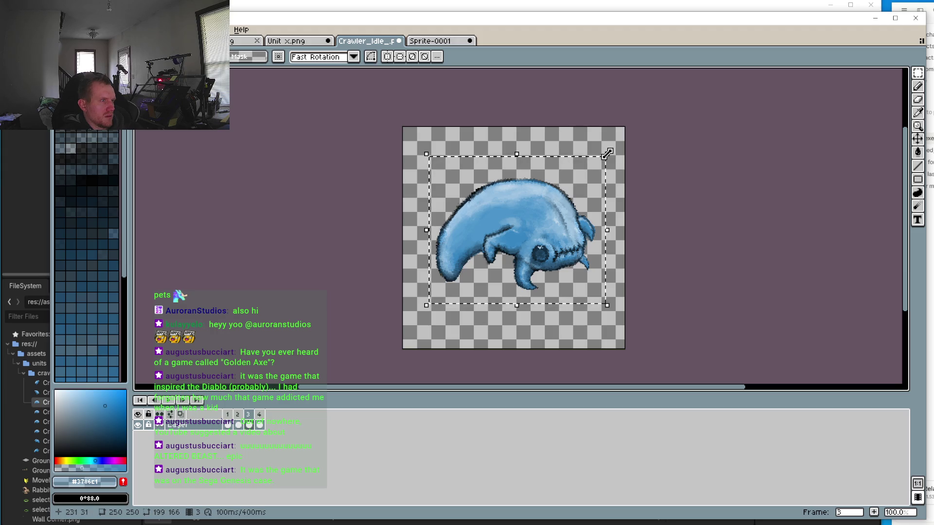
pyautogui.moveTo(608, 156)
pyautogui.mouseDown()
pyautogui.moveTo(589, 203)
pyautogui.moveTo(521, 236)
pyautogui.moveTo(537, 221)
pyautogui.mouseUp()
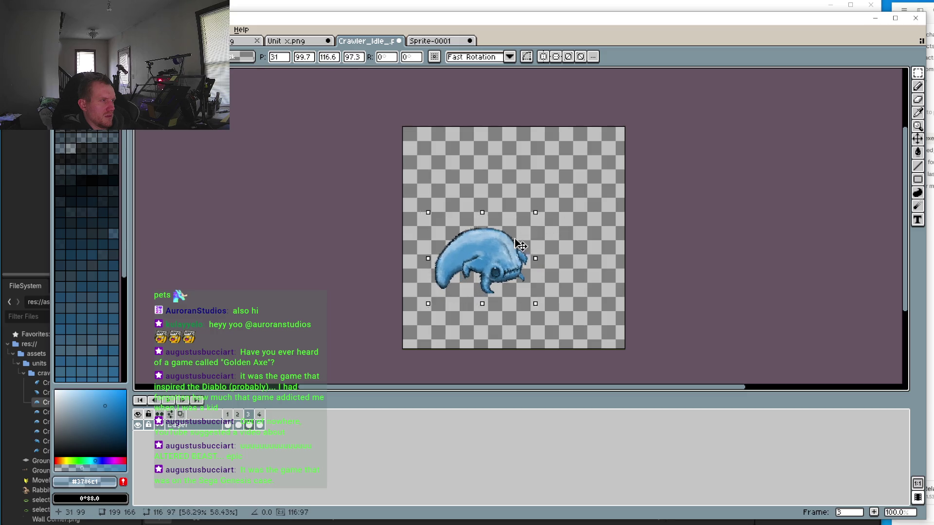
pyautogui.click(238, 423)
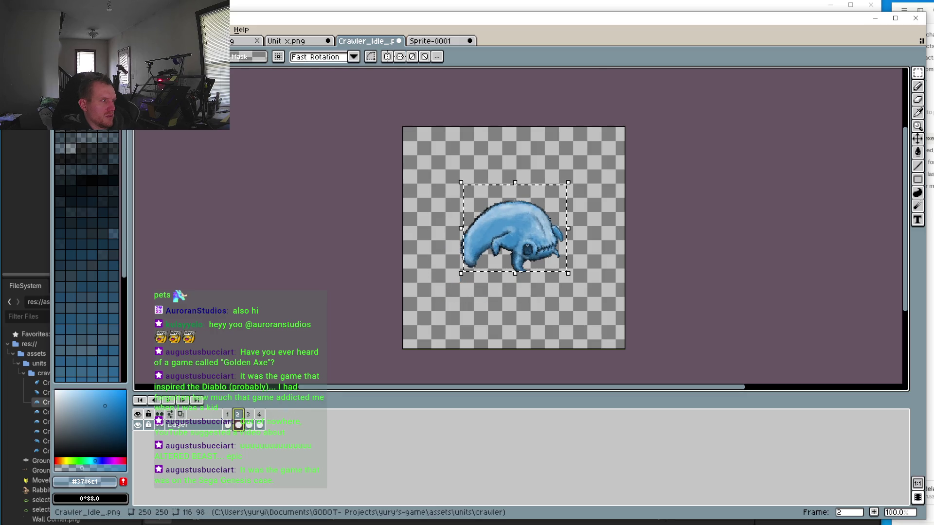
pyautogui.click(249, 424)
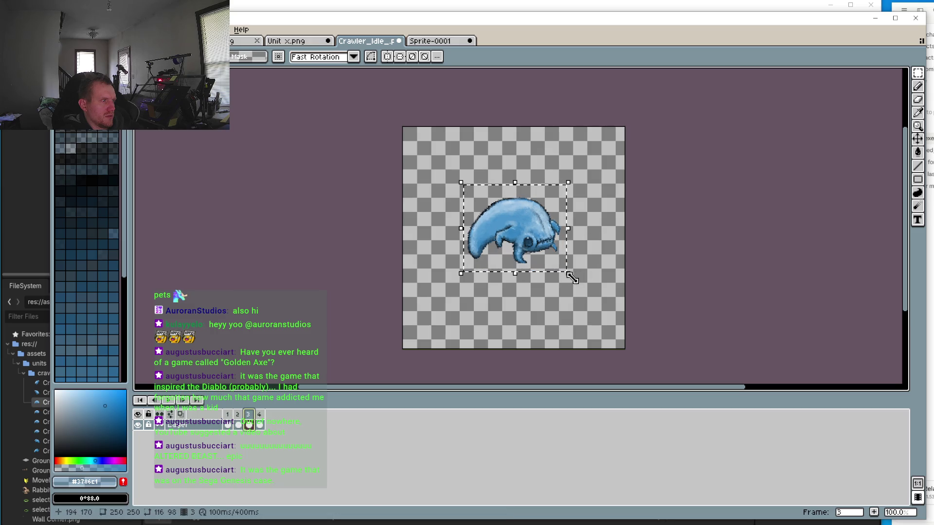
pyautogui.moveTo(567, 275); pyautogui.dragTo(574, 287)
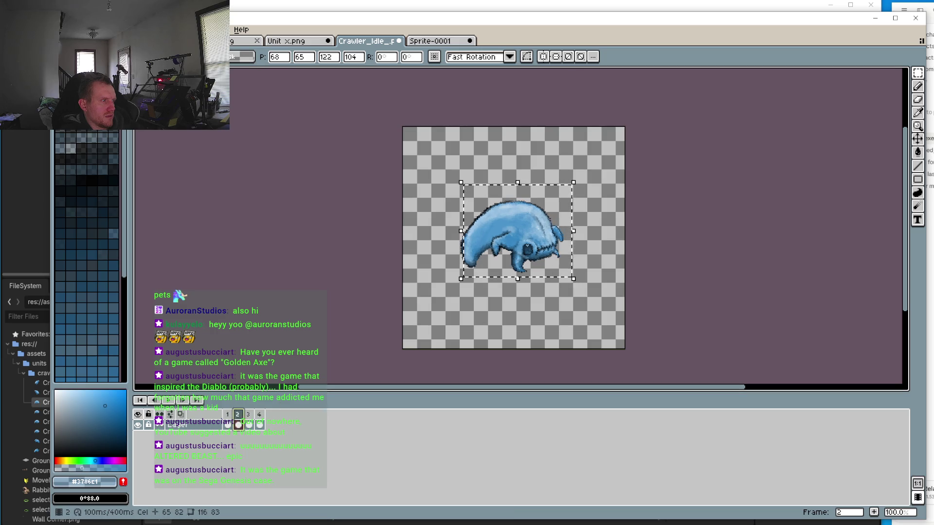
pyautogui.click(248, 424)
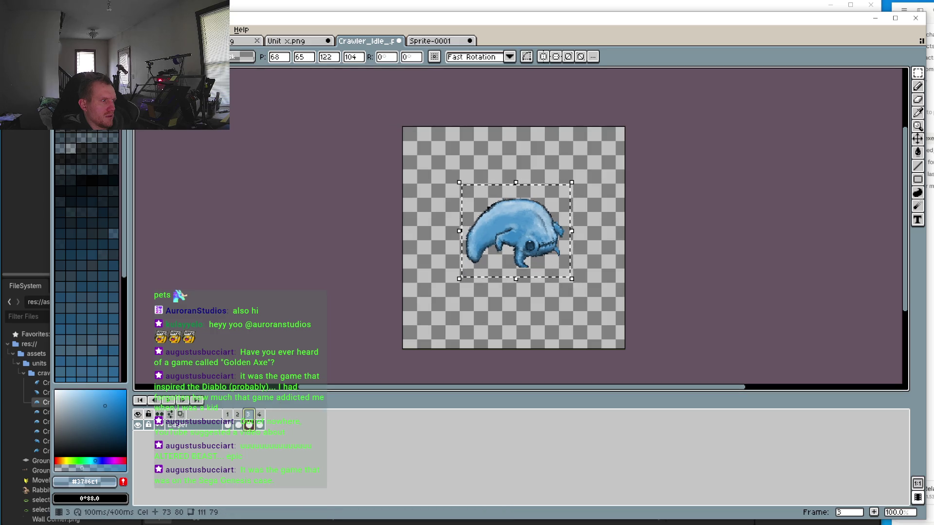
pyautogui.hotkey('ctrl', 'z')
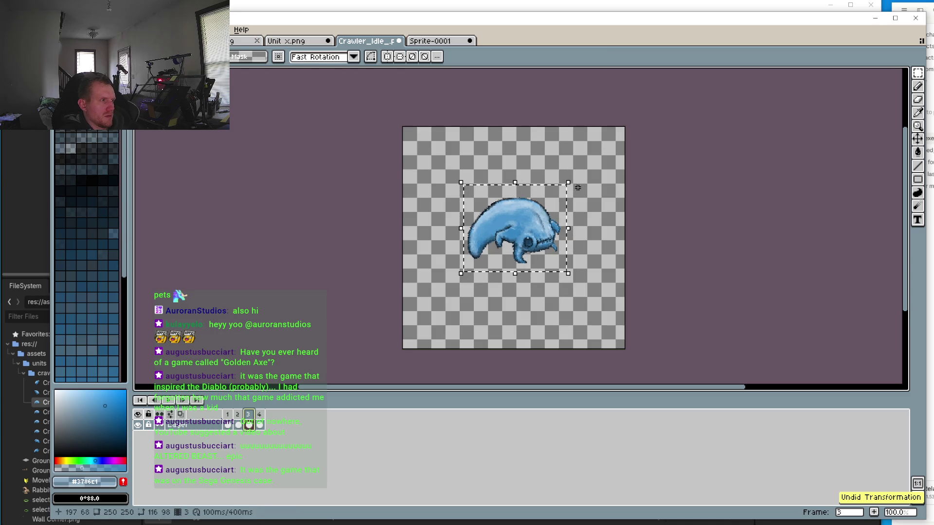
pyautogui.hotkey('ctrl', 'z')
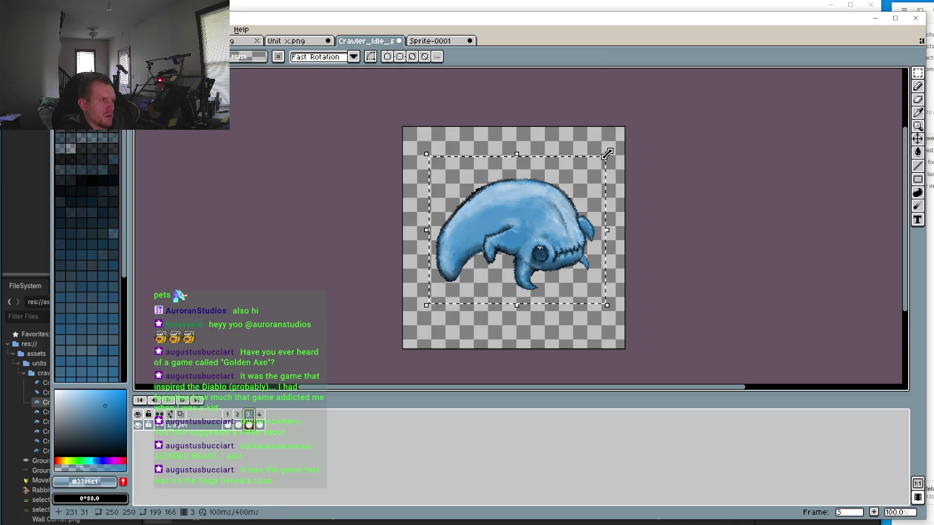
# Rescale frame 3's crawler to about 130x111 pixels, compare with frame 2, and select frame 4's crawler
pyautogui.moveTo(607, 155)
pyautogui.mouseDown()
pyautogui.moveTo(569, 201)
pyautogui.moveTo(550, 204)
pyautogui.moveTo(554, 197)
pyautogui.mouseUp()
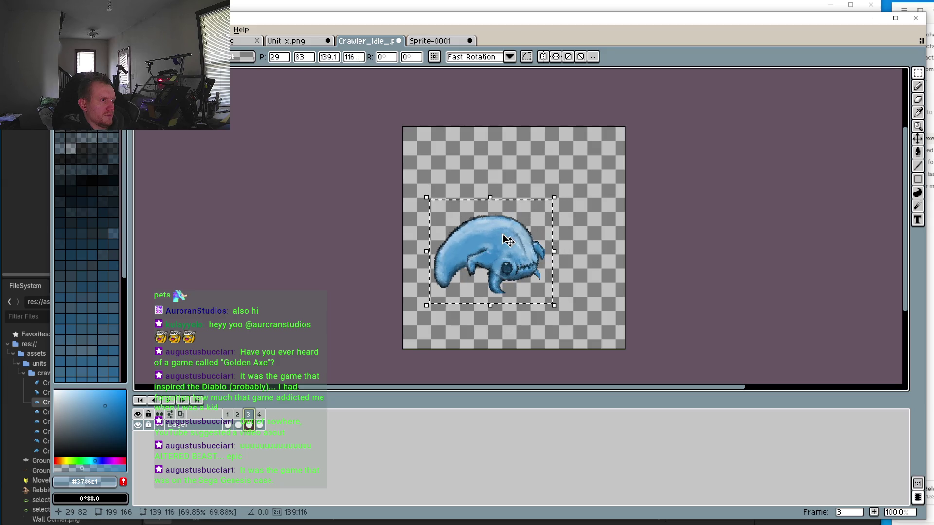
pyautogui.click(237, 414)
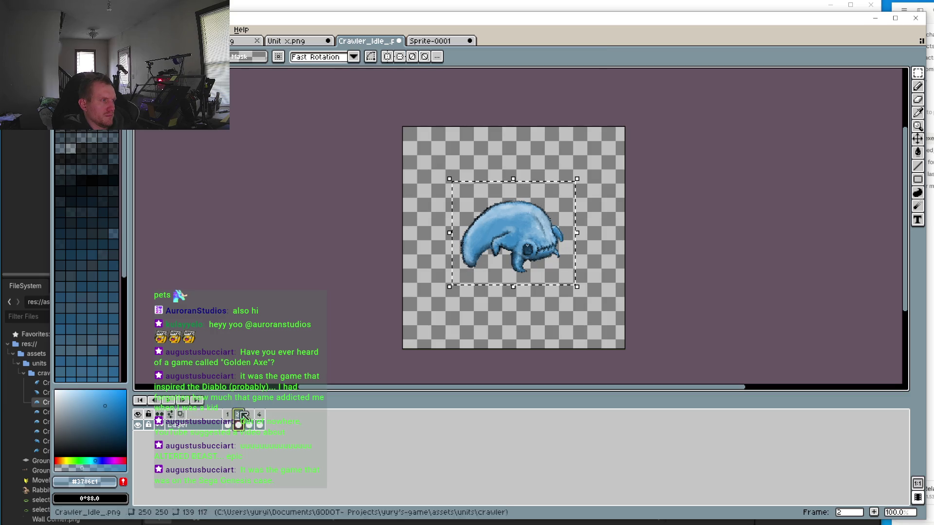
pyautogui.click(248, 414)
pyautogui.press('Left')
pyautogui.press('Left')
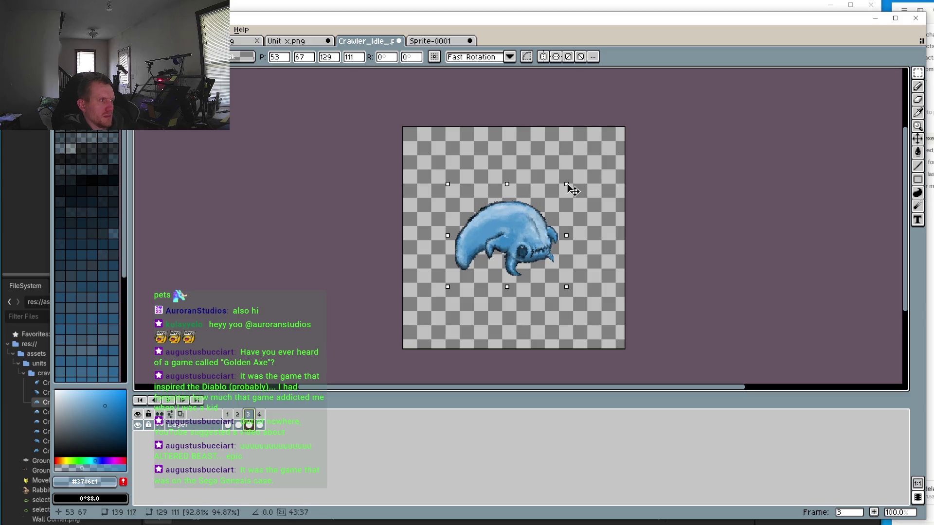
pyautogui.moveTo(567, 185); pyautogui.dragTo(569, 187)
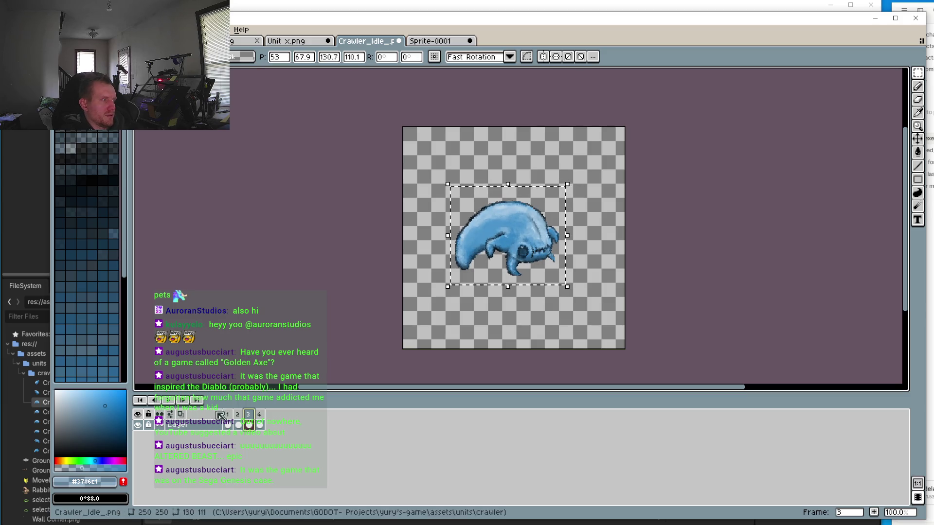
pyautogui.click(238, 414)
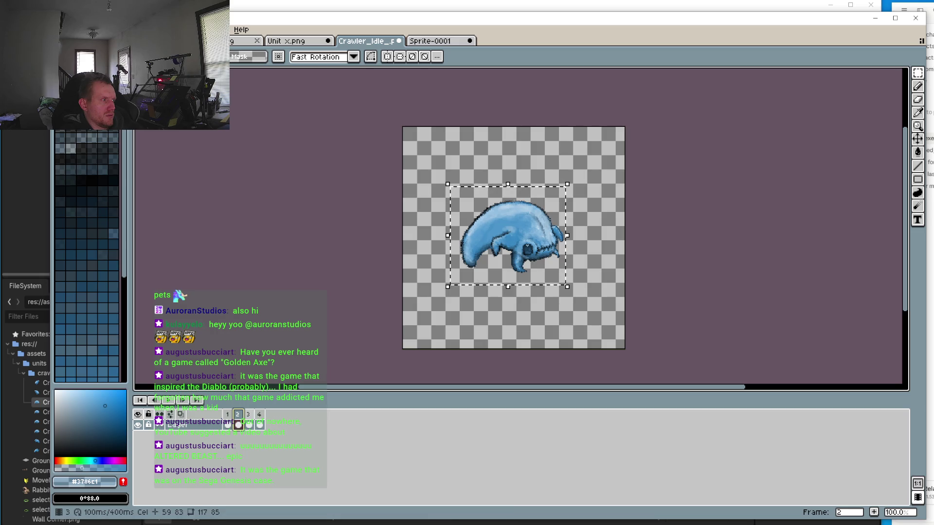
pyautogui.click(248, 414)
pyautogui.press('Right')
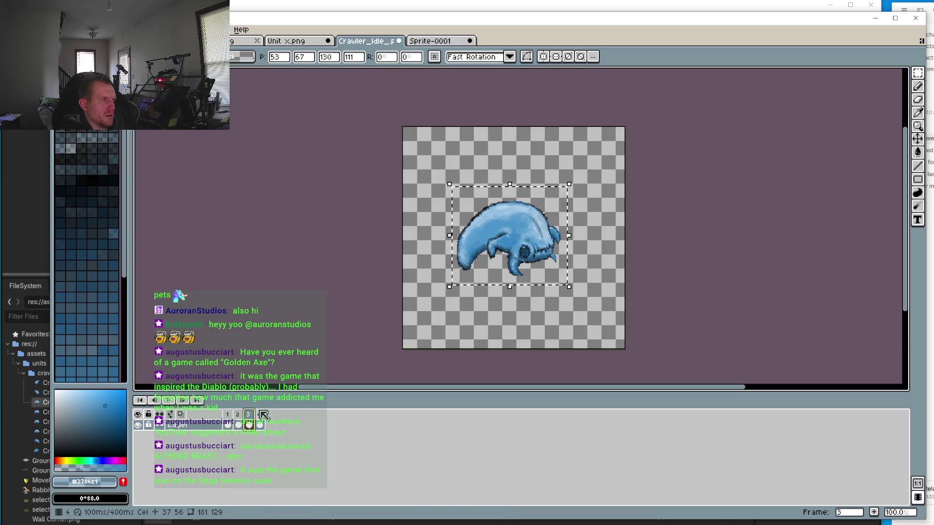
pyautogui.click(259, 414)
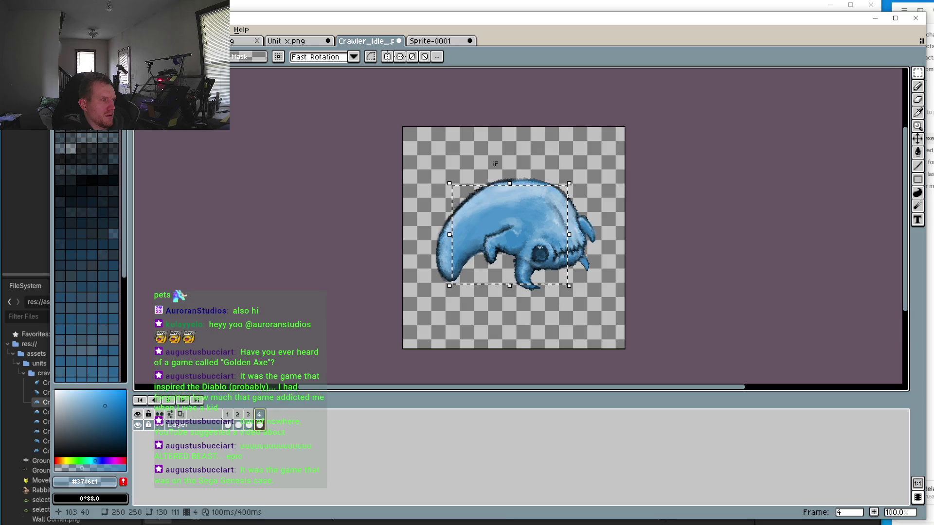
pyautogui.moveTo(413, 160); pyautogui.dragTo(604, 310)
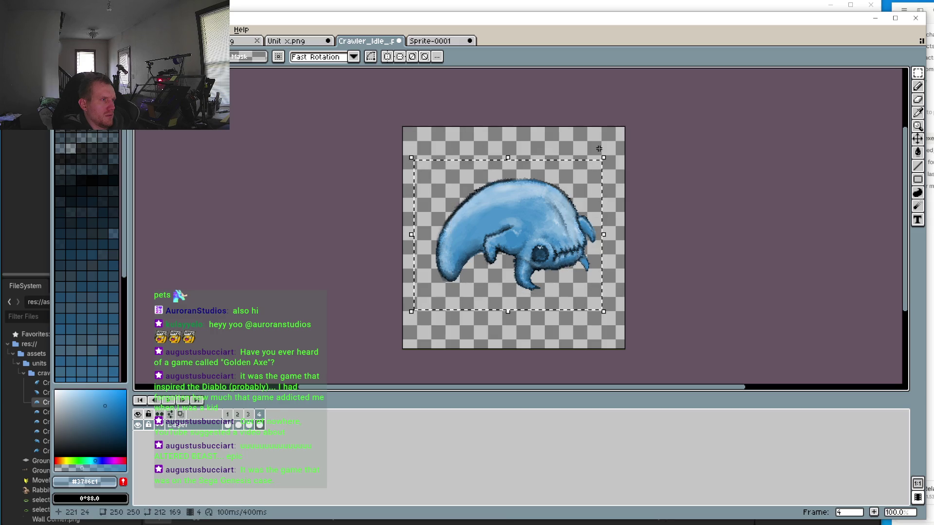
# Shrink frame 4's crawler to about 161x126 pixels, move it up-right, and compare with frames 3 and 1
pyautogui.moveTo(607, 160)
pyautogui.mouseDown()
pyautogui.moveTo(596, 160)
pyautogui.moveTo(626, 138)
pyautogui.moveTo(556, 208)
pyautogui.moveTo(576, 210)
pyautogui.moveTo(562, 187)
pyautogui.mouseUp()
pyautogui.moveTo(498, 251); pyautogui.dragTo(537, 225)
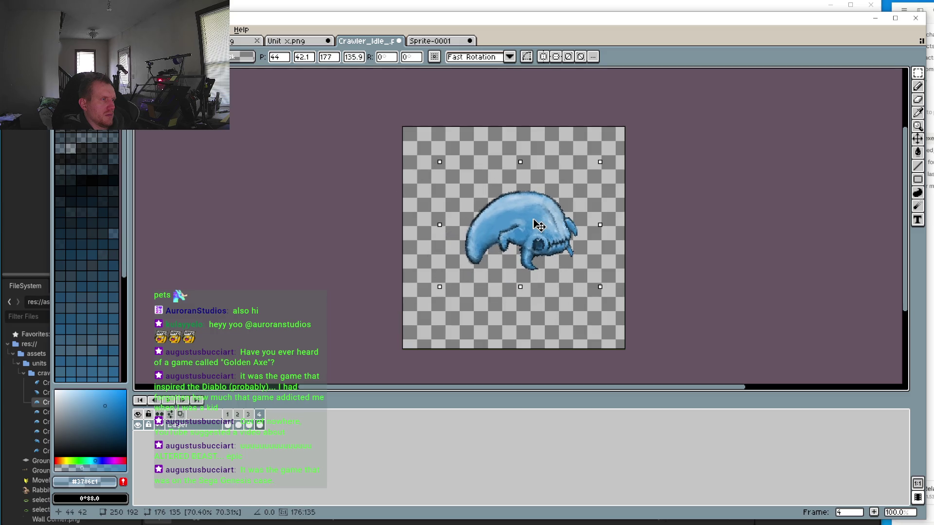
pyautogui.click(247, 414)
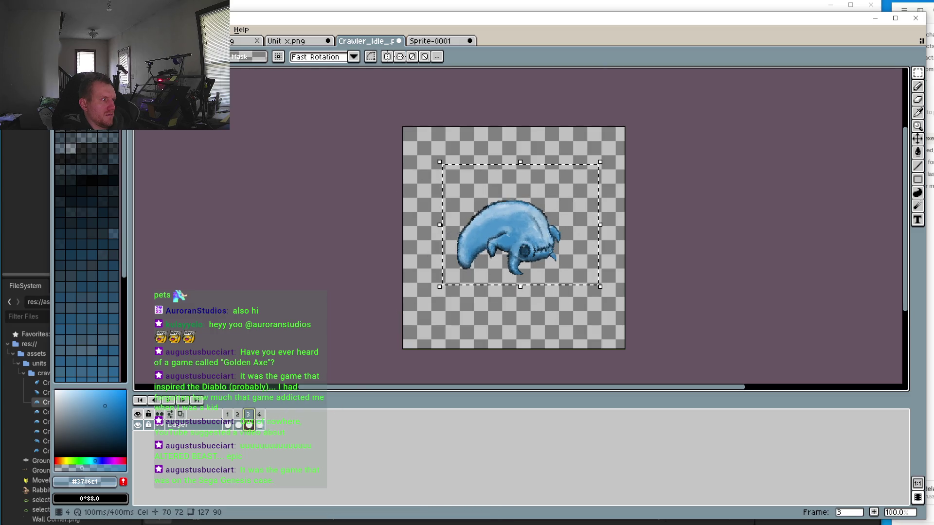
pyautogui.click(259, 414)
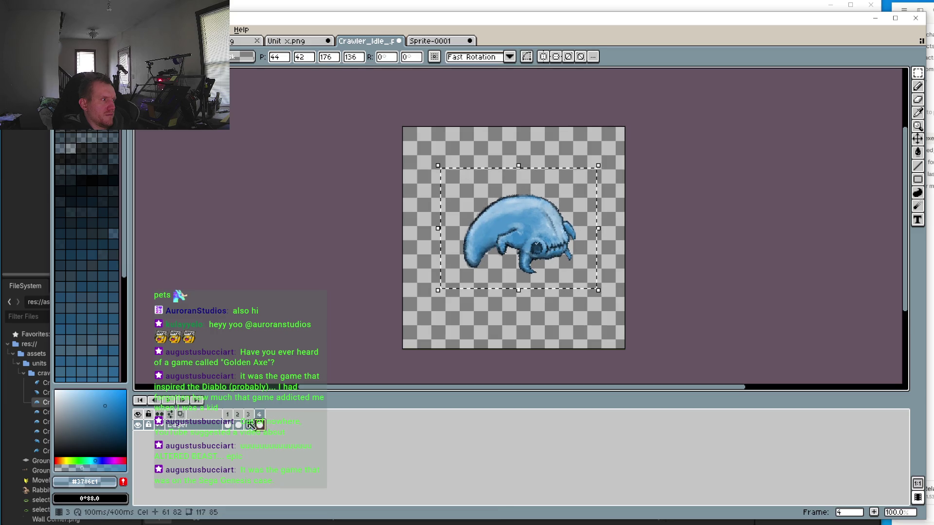
pyautogui.press('Right')
pyautogui.press('Left')
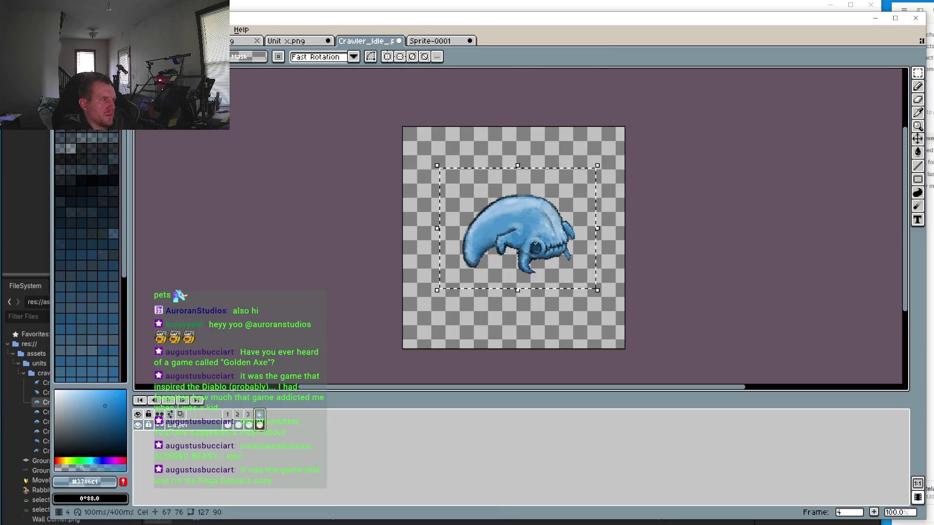
pyautogui.press('Right')
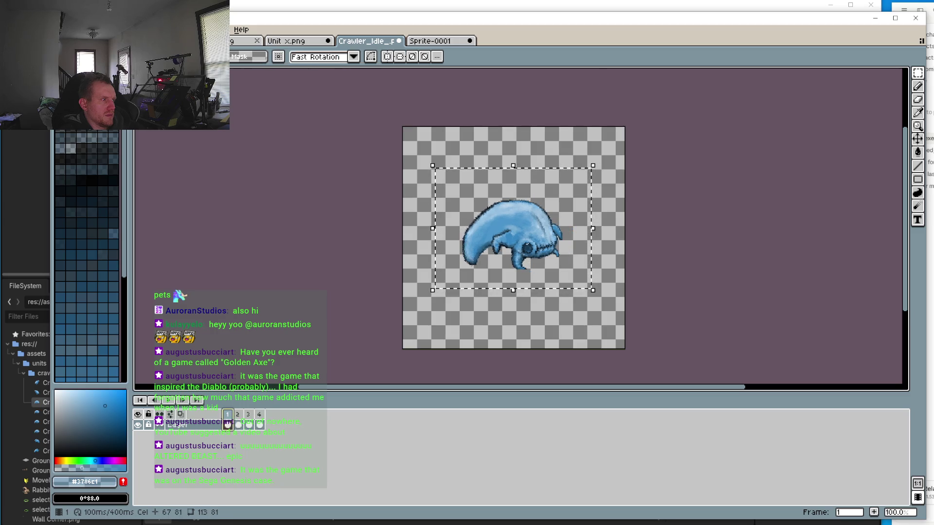
pyautogui.press('Left')
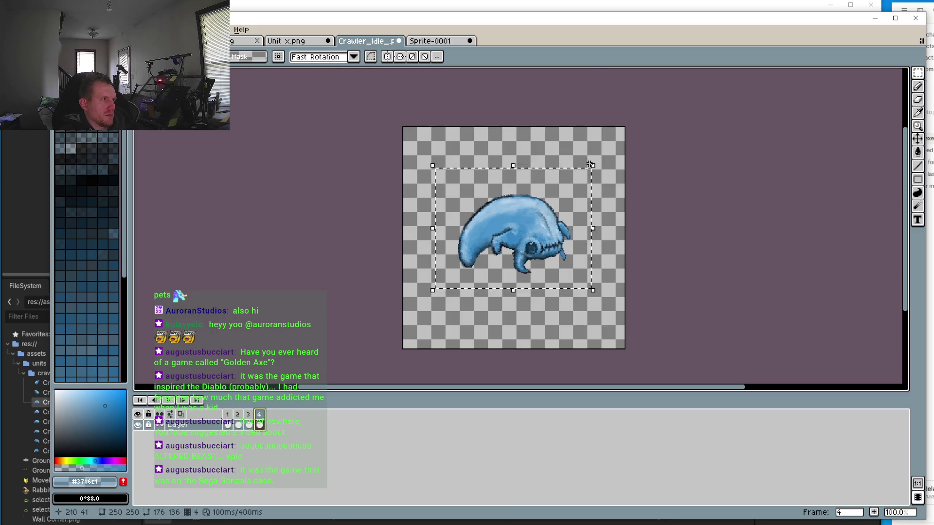
pyautogui.moveTo(591, 163); pyautogui.dragTo(583, 178)
# Nudge frame 4's shrunken crawler right and compare frames 1 and 3
pyautogui.moveTo(580, 225); pyautogui.dragTo(582, 225)
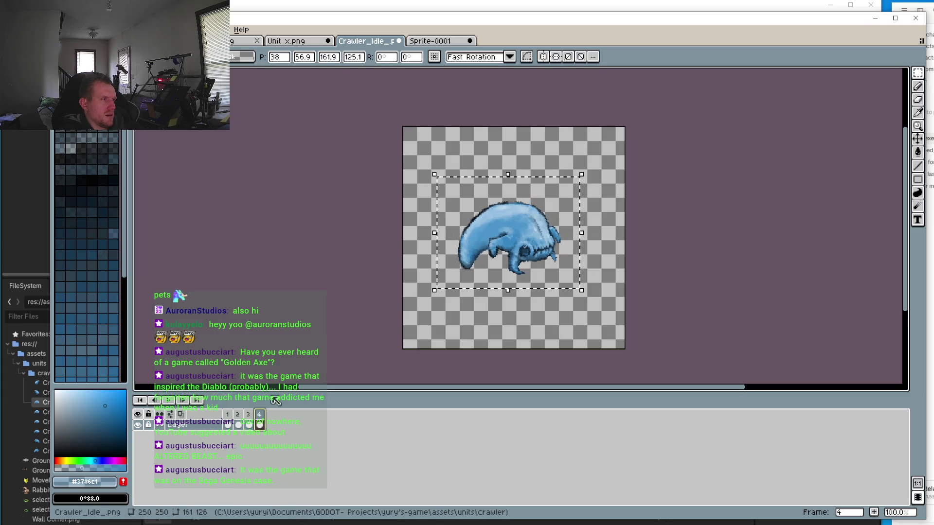
pyautogui.click(227, 424)
pyautogui.click(250, 419)
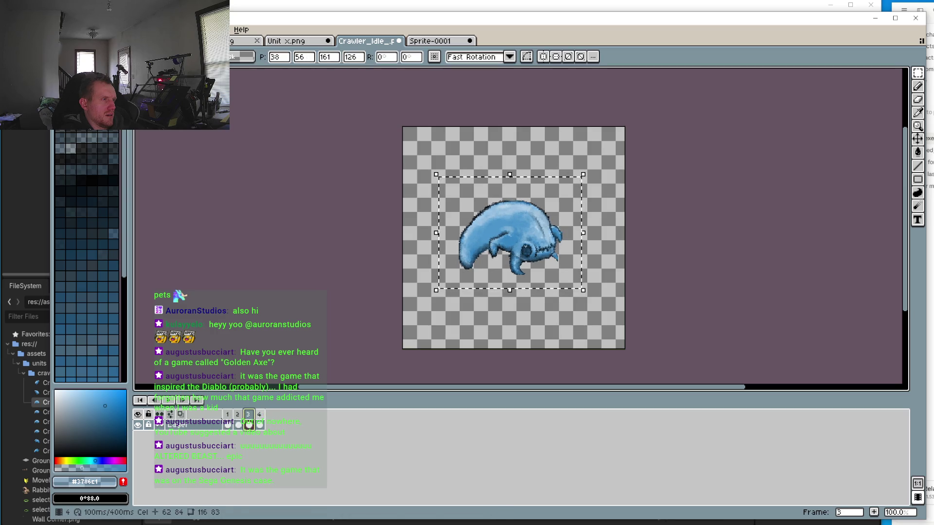
pyautogui.click(227, 423)
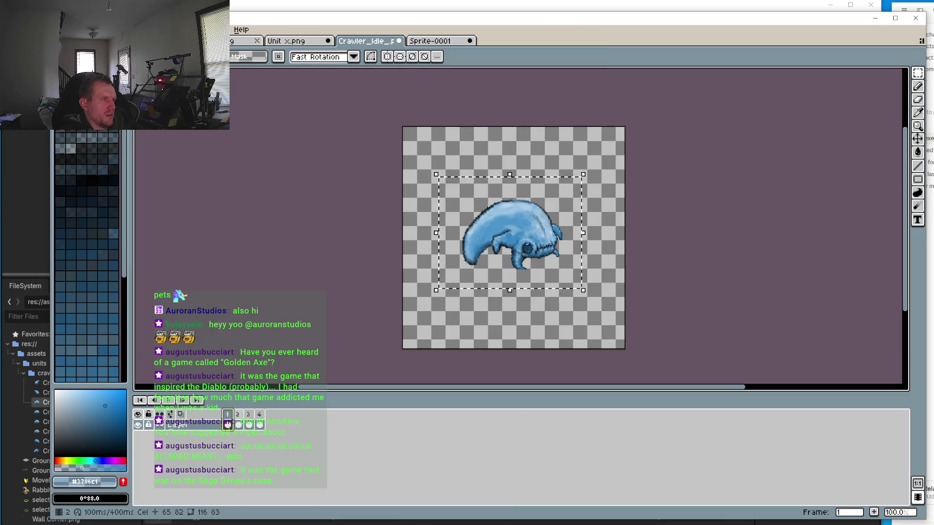
pyautogui.click(250, 419)
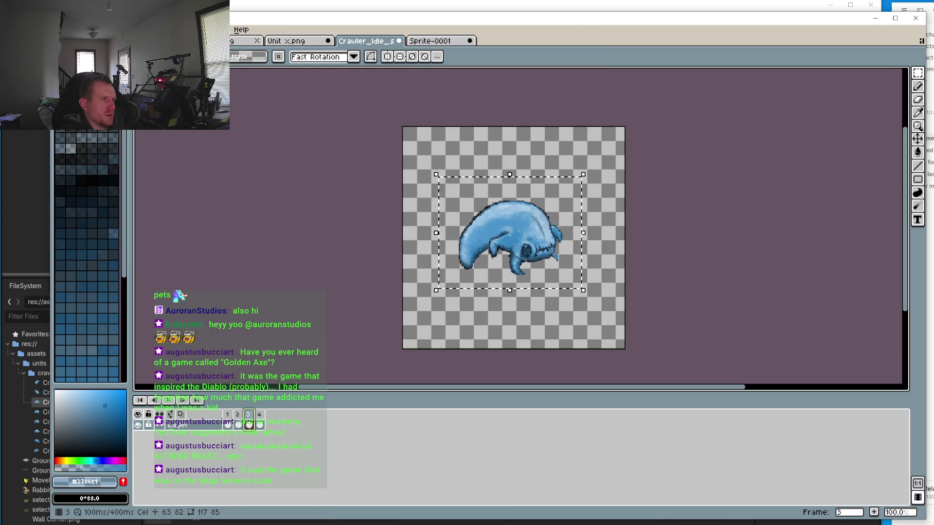
# Shrink the frame 3 crawler slightly and step through all four frames to compare
pyautogui.moveTo(587, 168); pyautogui.dragTo(588, 173)
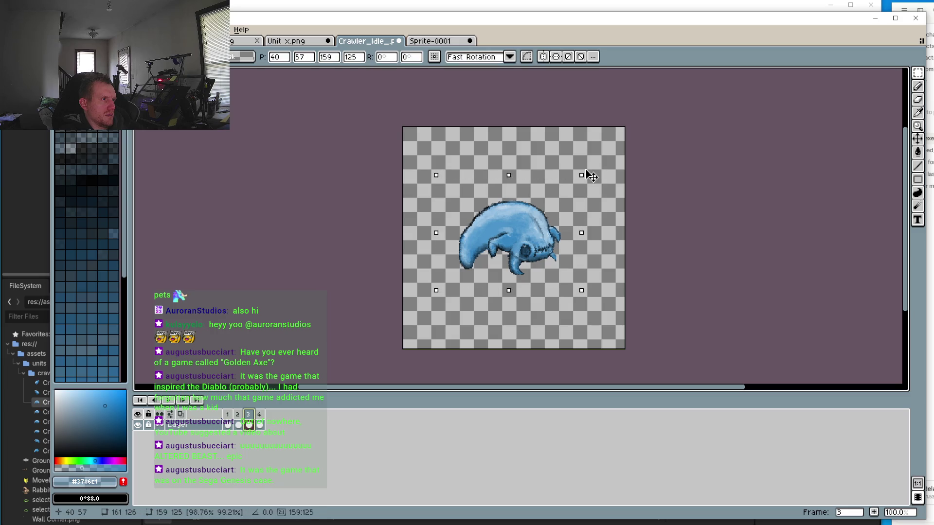
pyautogui.click(227, 421)
pyautogui.click(238, 424)
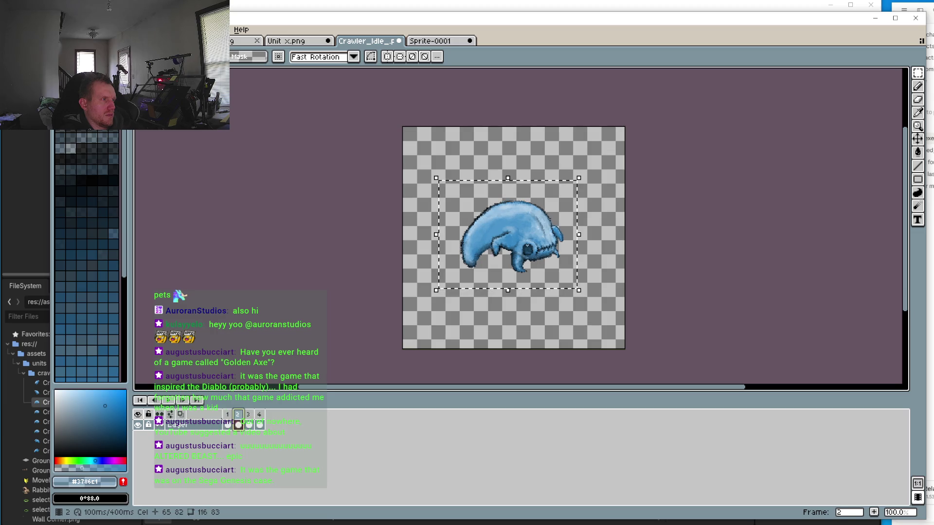
pyautogui.click(248, 425)
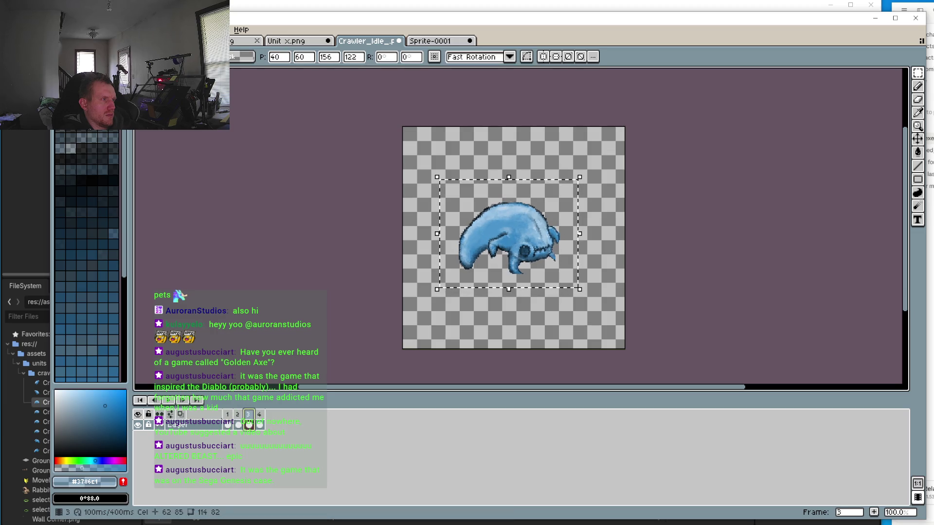
pyautogui.click(260, 424)
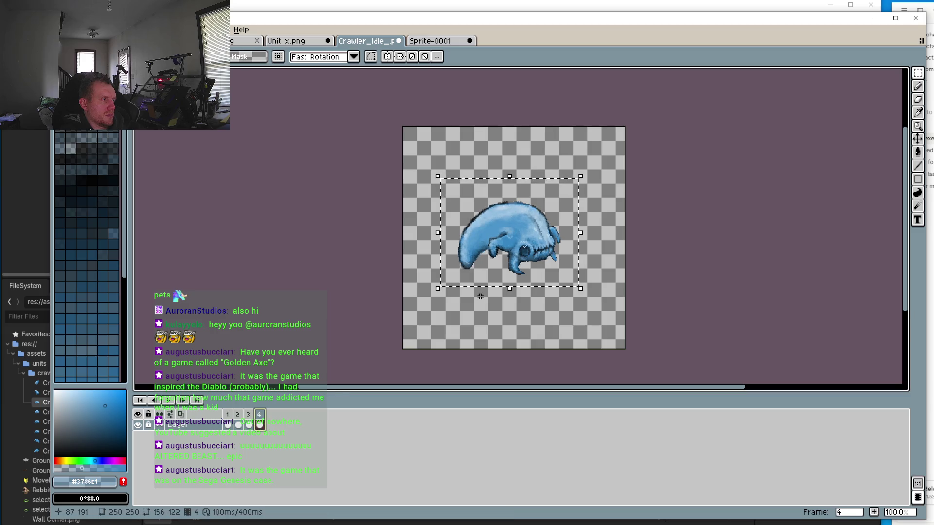
pyautogui.click(162, 401)
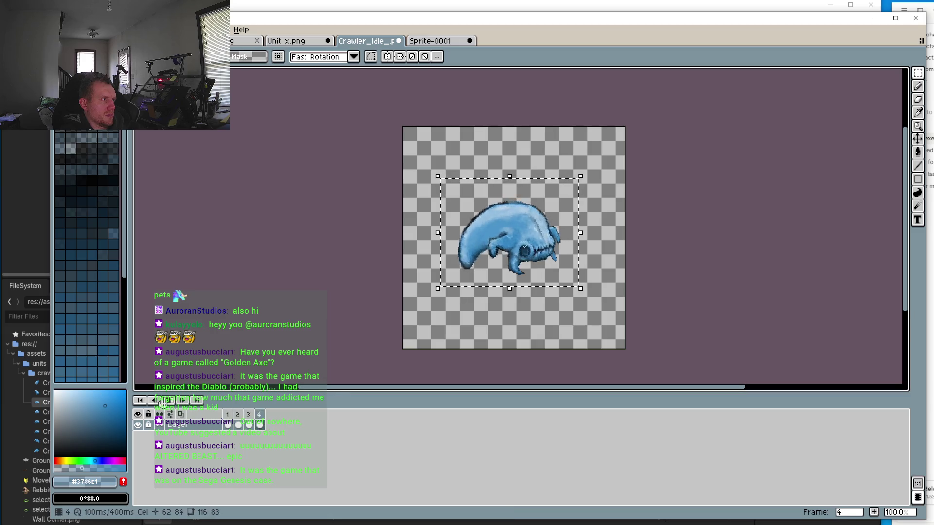
pyautogui.click(162, 402)
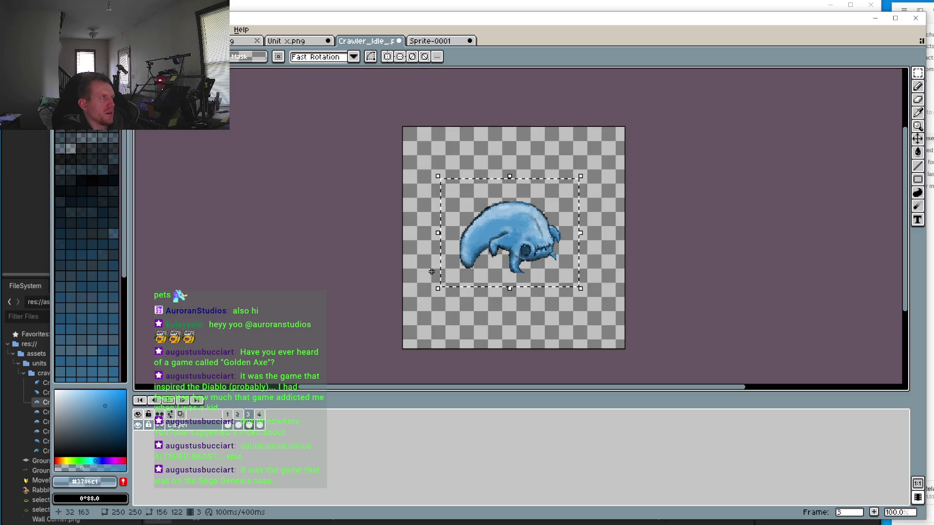
# Play the idle animation and zoom in to check crawler sizes, ending on frame 4
pyautogui.scroll(2, 519, 193)
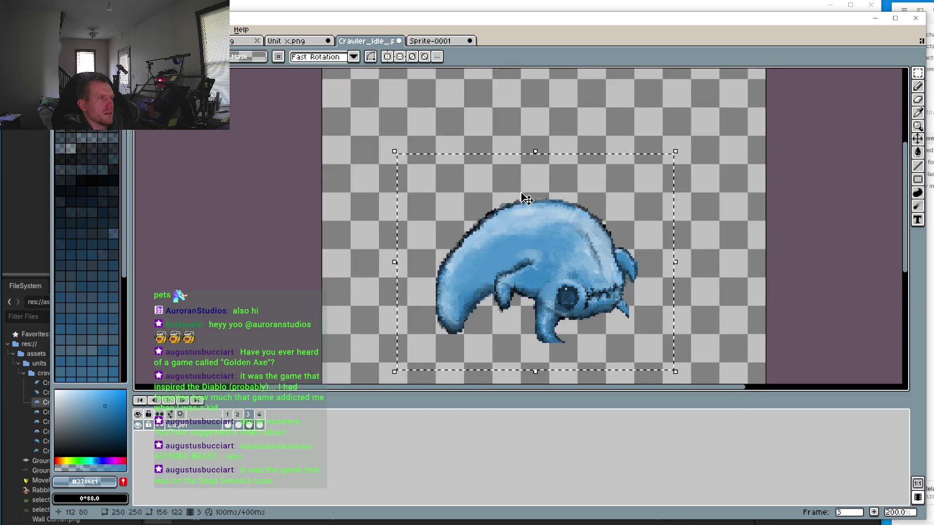
pyautogui.click(170, 402)
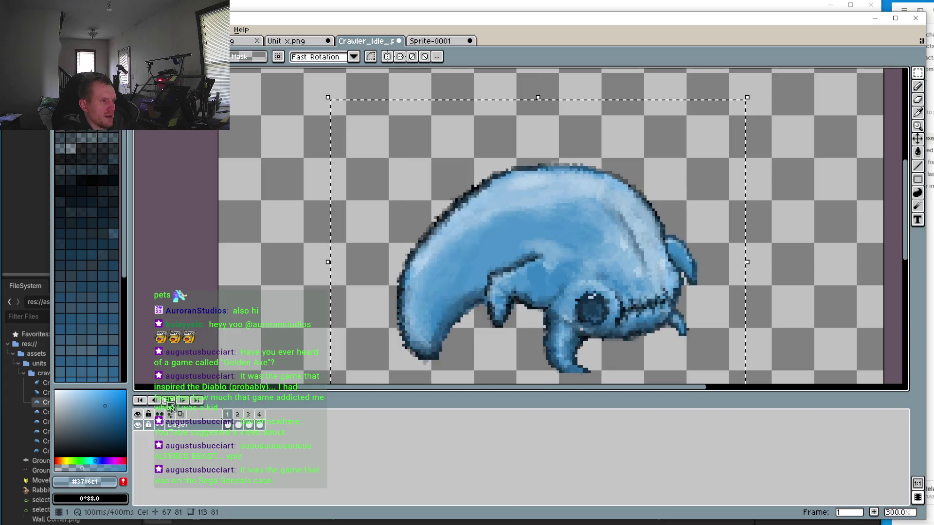
pyautogui.moveTo(457, 250)
pyautogui.mouseDown()
pyautogui.moveTo(443, 238)
pyautogui.moveTo(433, 183)
pyautogui.mouseUp()
pyautogui.scroll(1, 447, 238)
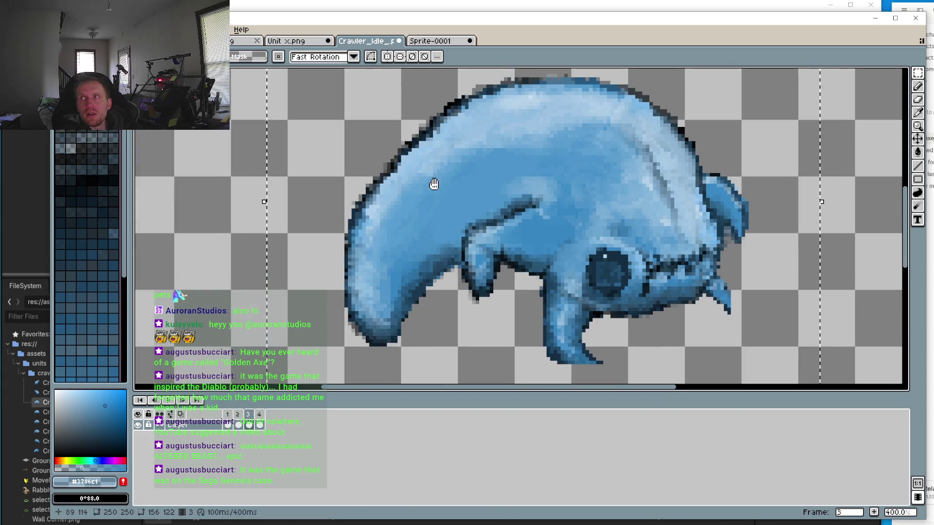
pyautogui.scroll(1, 506, 214)
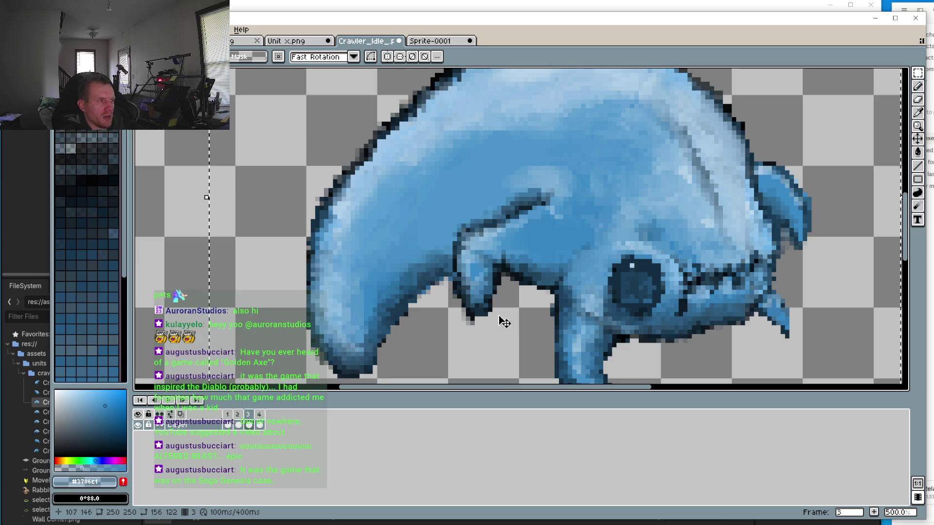
pyautogui.scroll(-1, 527, 216)
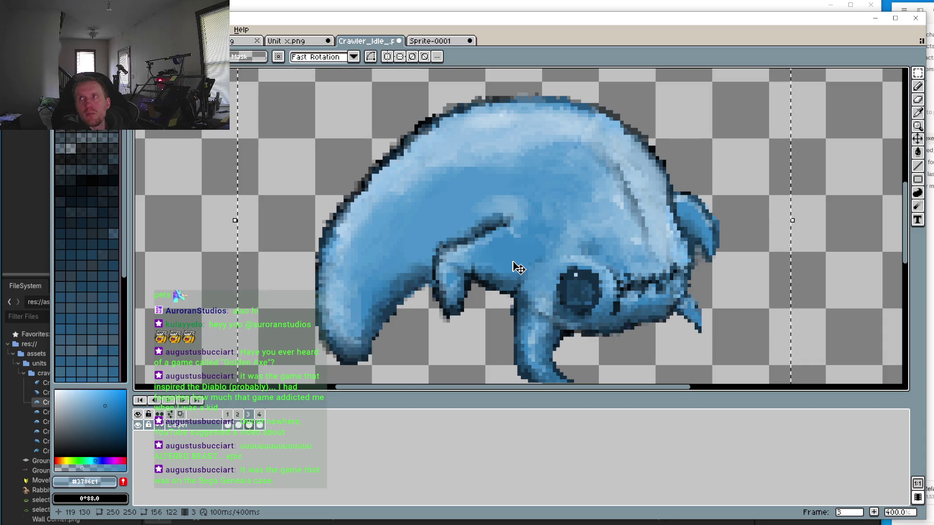
pyautogui.moveTo(515, 267); pyautogui.dragTo(503, 266)
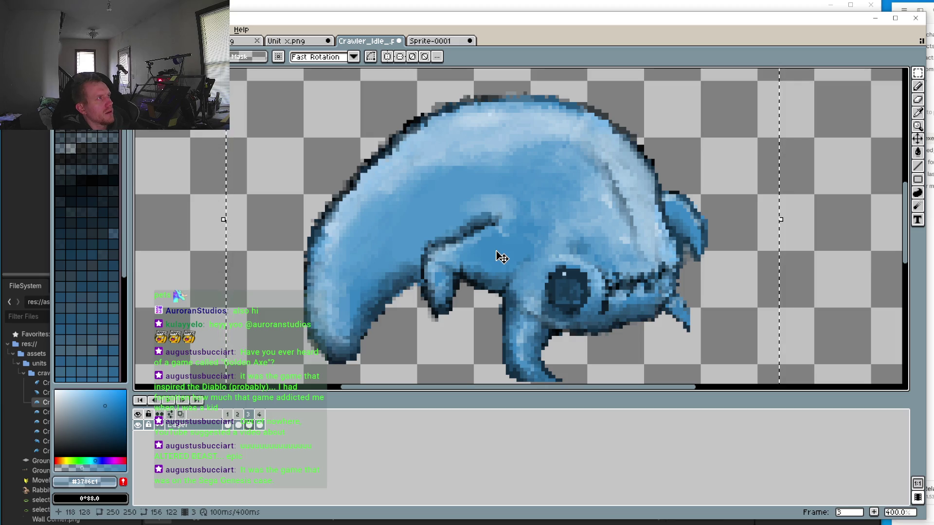
pyautogui.scroll(-1, 487, 287)
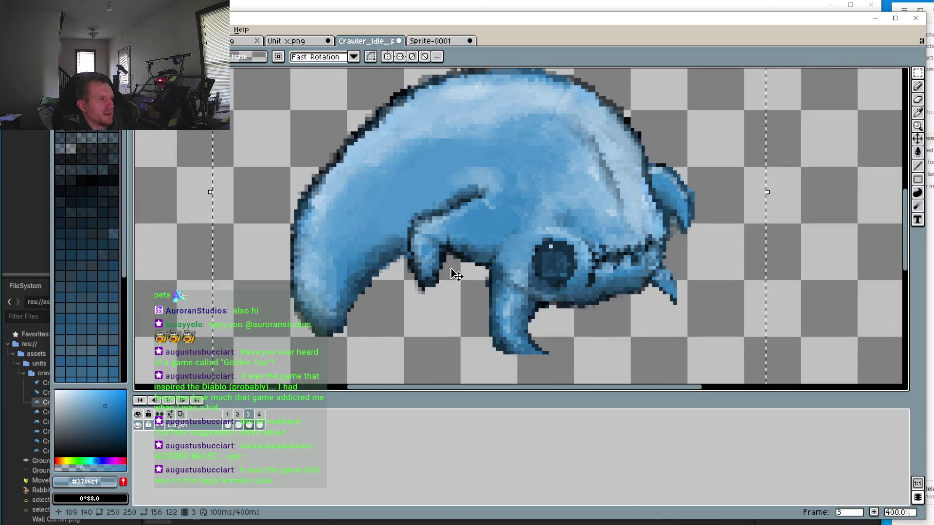
pyautogui.click(261, 416)
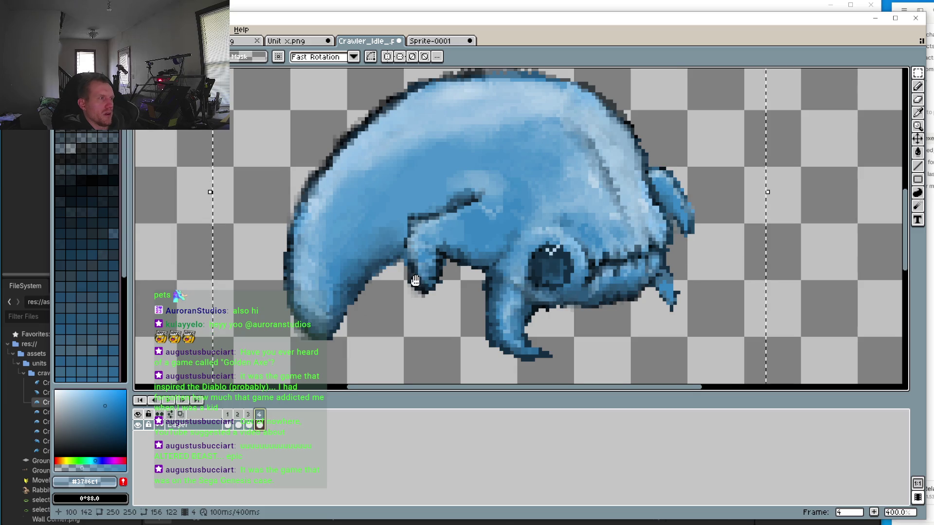
pyautogui.scroll(-1, 414, 281)
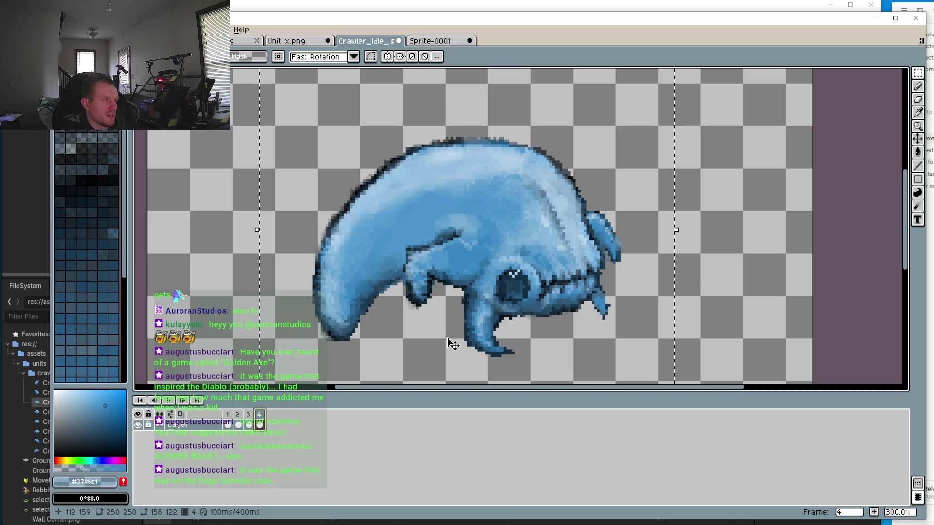
# Shrink the frame 1 crawler slightly and apply the resize
pyautogui.click(228, 423)
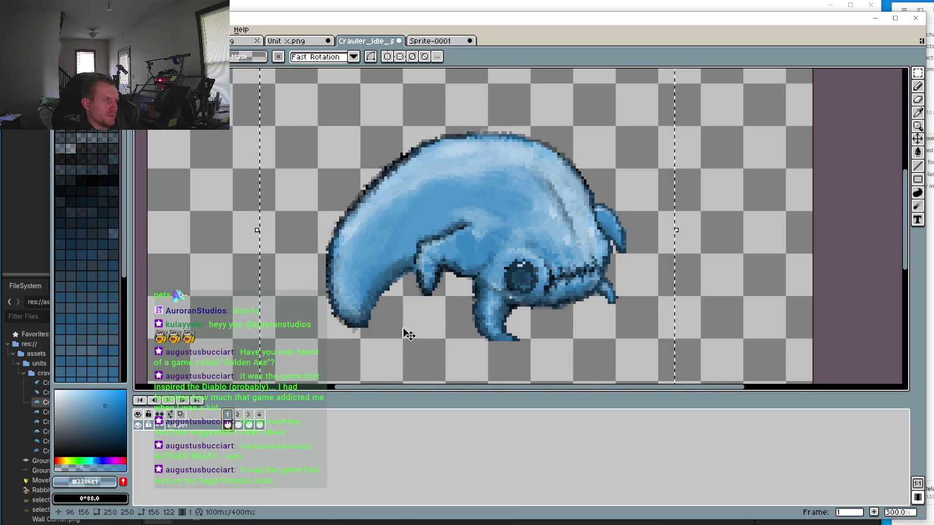
pyautogui.scroll(-3, 422, 325)
pyautogui.scroll(3, 422, 325)
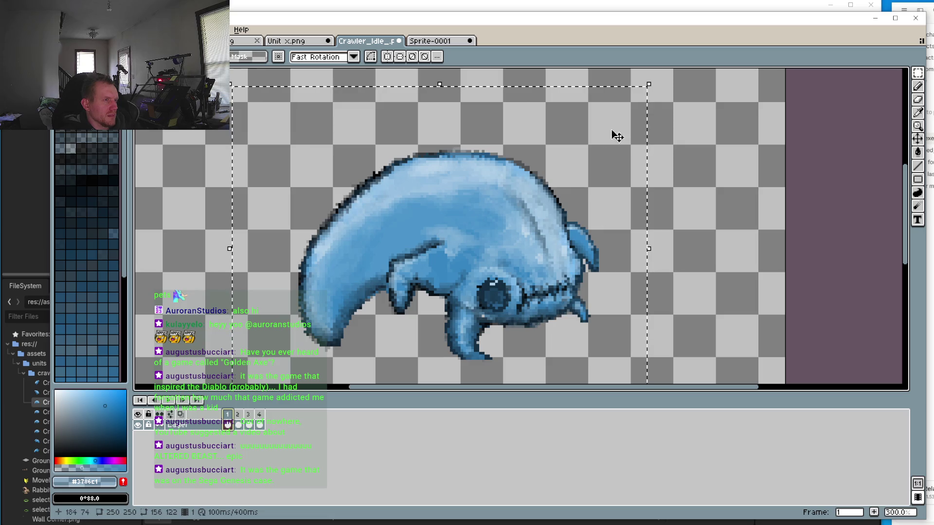
pyautogui.moveTo(652, 80); pyautogui.dragTo(642, 100)
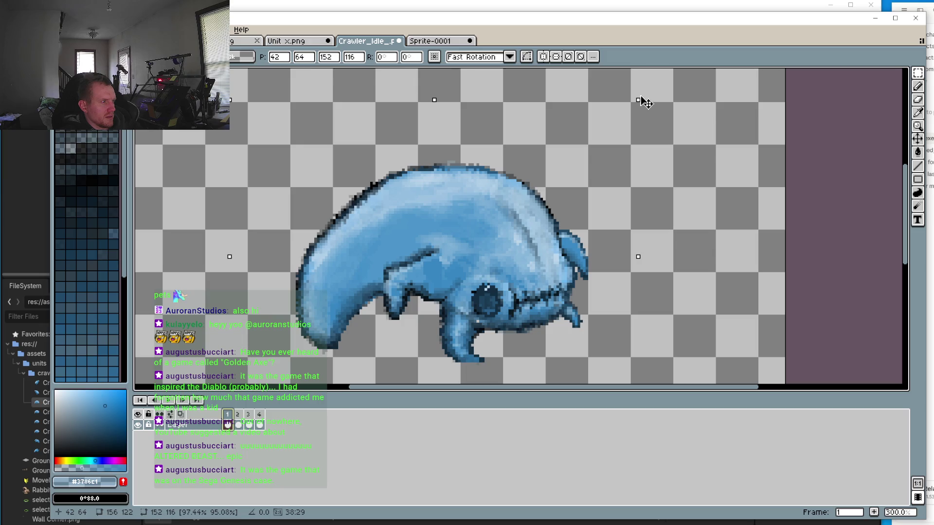
pyautogui.press('Return')
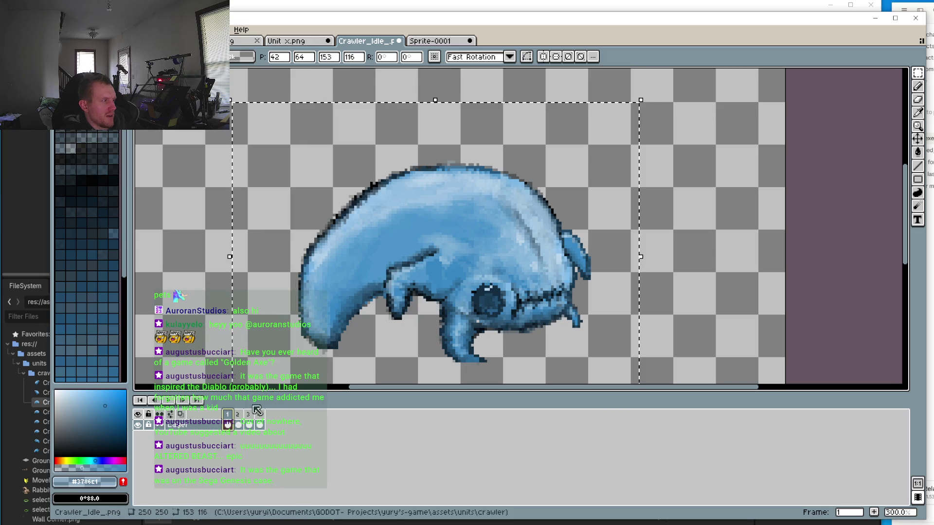
# Shrink the frame 2 crawler to match frame 1 and nudge it right
pyautogui.click(238, 414)
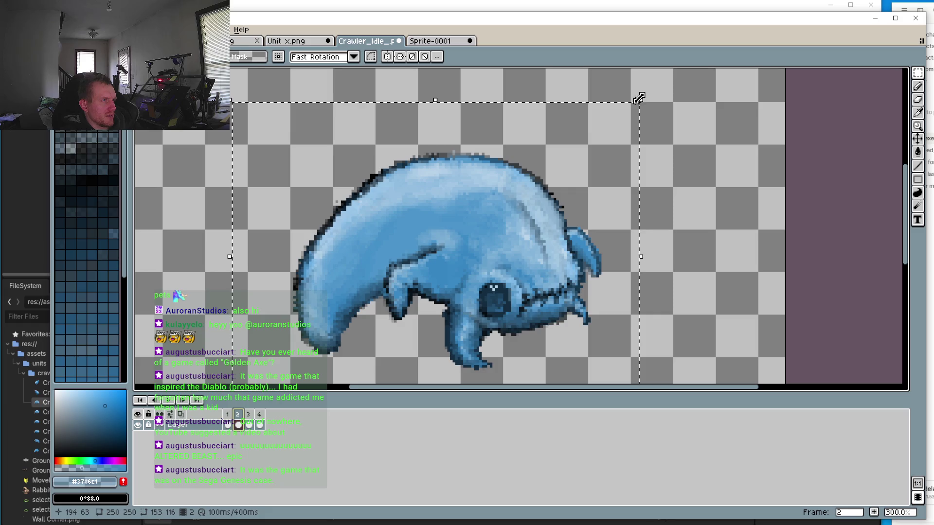
pyautogui.moveTo(641, 99); pyautogui.dragTo(632, 118)
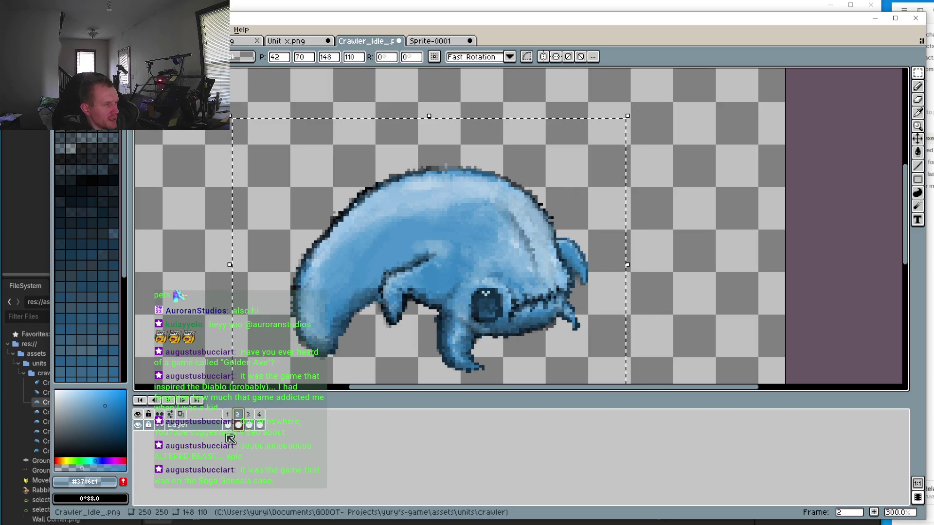
pyautogui.click(226, 417)
pyautogui.click(238, 419)
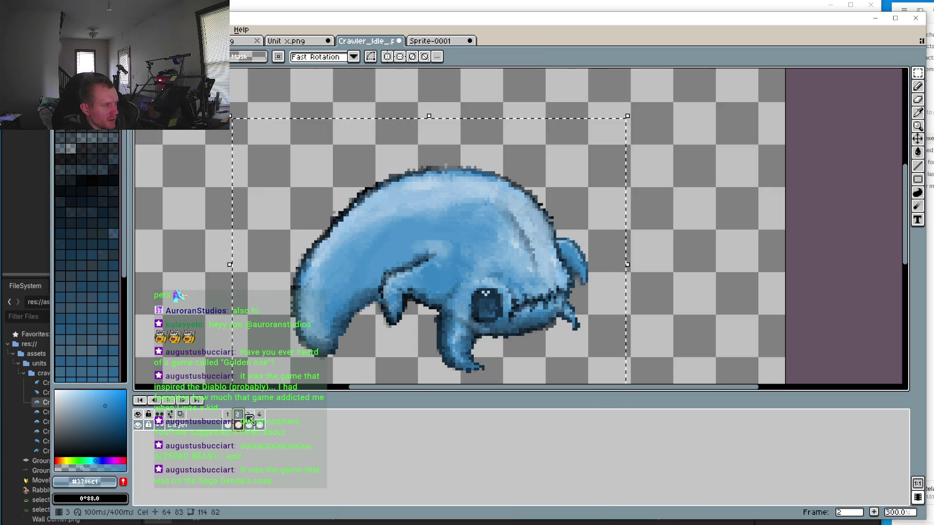
pyautogui.press('Right')
pyautogui.press('Right')
pyautogui.click(227, 418)
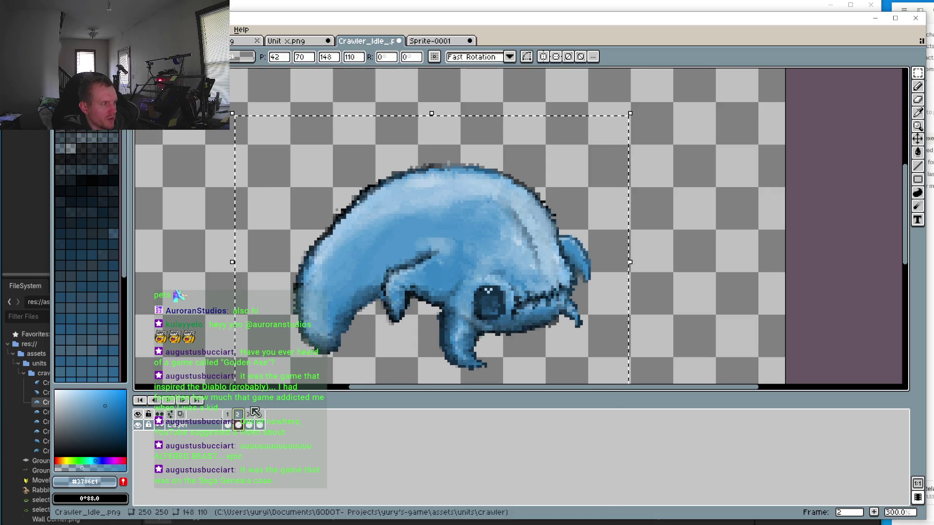
pyautogui.click(243, 421)
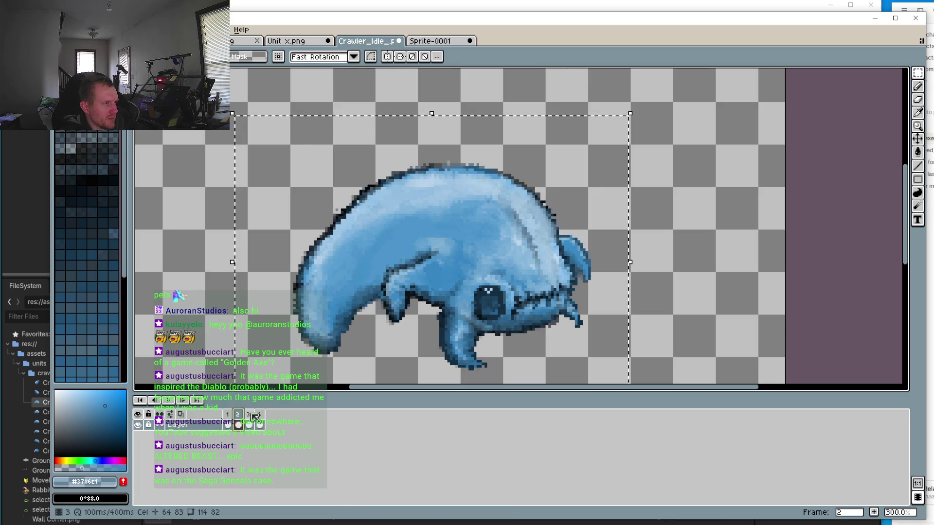
# Shrink the frame 3 crawler a little, shift it right, and compare with frame 2
pyautogui.click(250, 417)
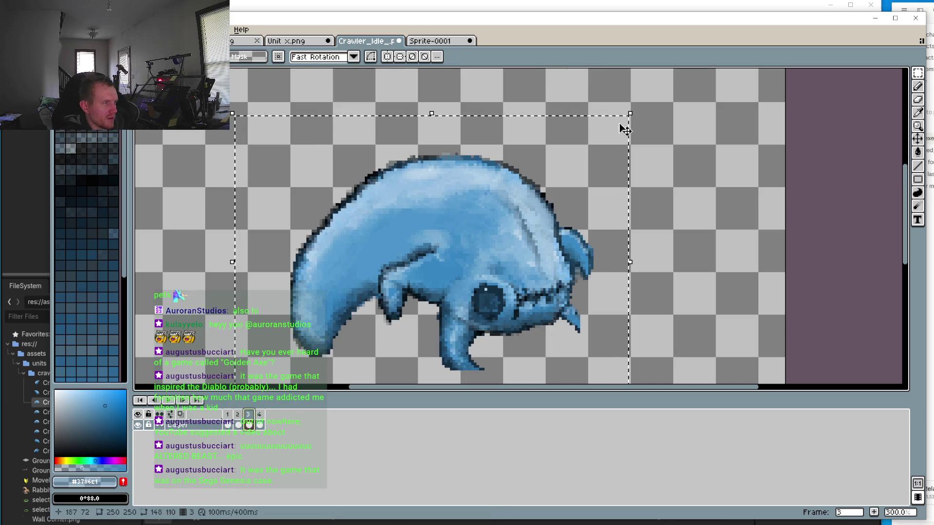
pyautogui.moveTo(630, 113); pyautogui.dragTo(621, 125)
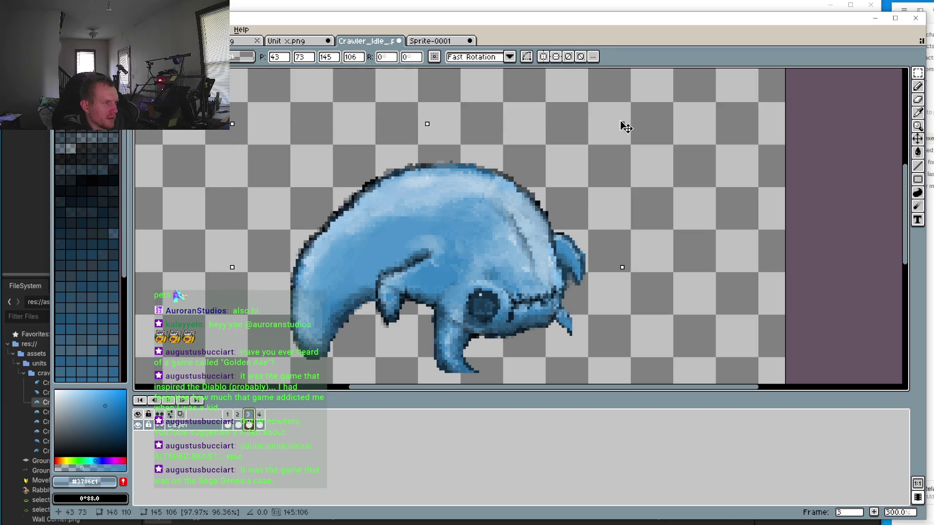
pyautogui.moveTo(481, 254); pyautogui.dragTo(492, 255)
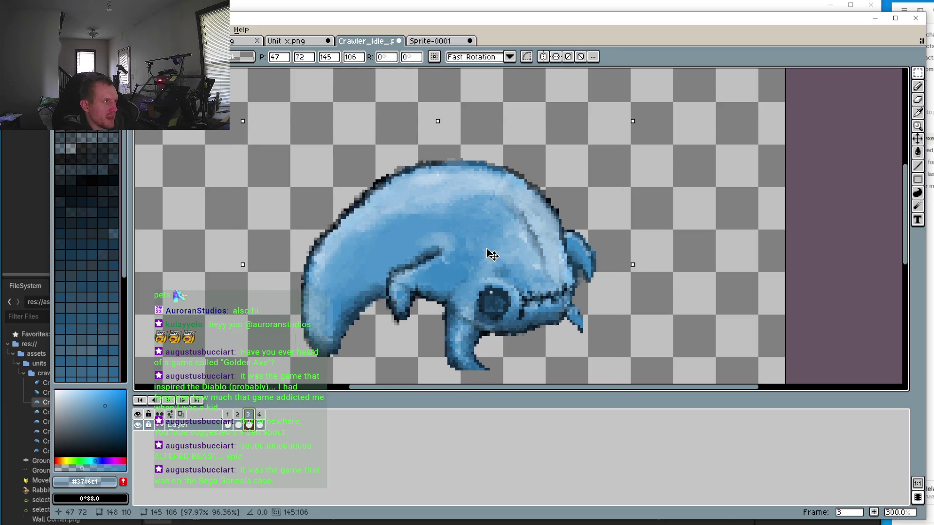
pyautogui.click(238, 424)
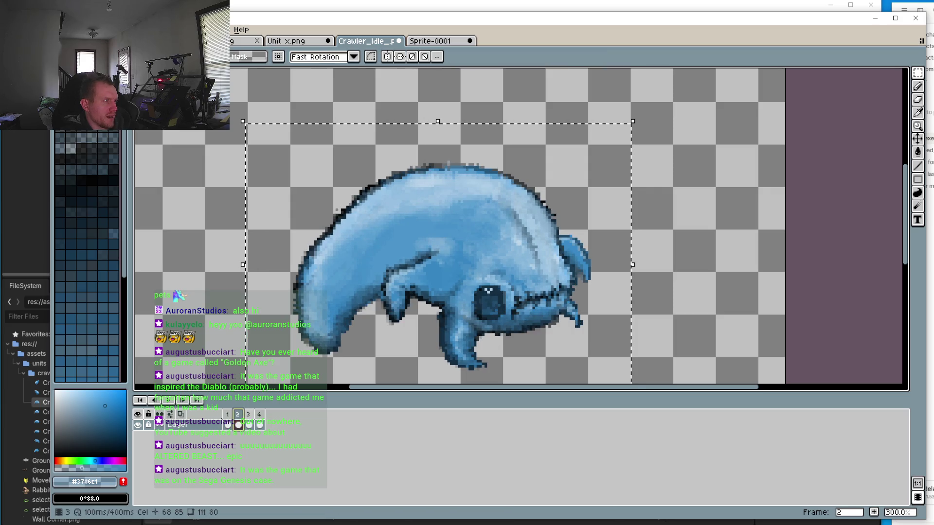
pyautogui.click(248, 424)
# Shrink frame 4's crawler to about 136x100 pixels, nudge it into alignment, and play the animation
pyautogui.click(263, 416)
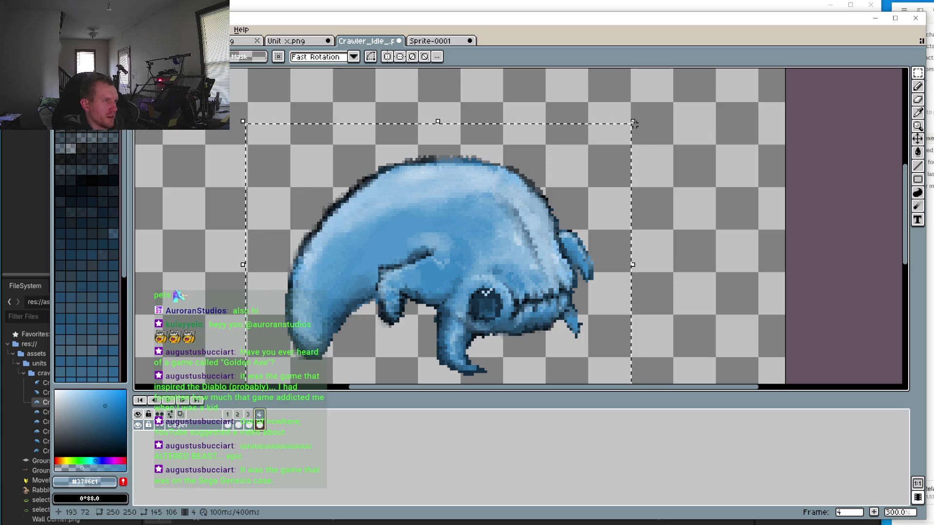
pyautogui.moveTo(632, 121); pyautogui.dragTo(616, 152)
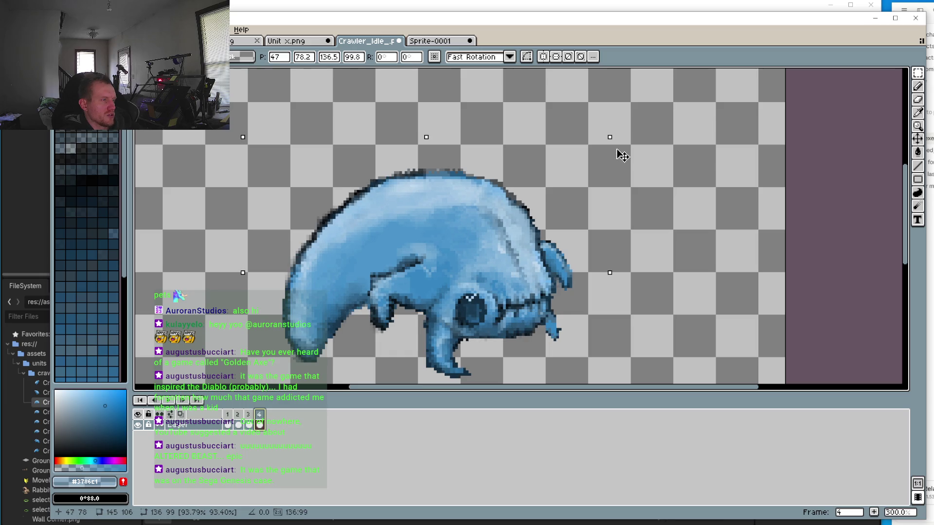
pyautogui.press('Right')
pyautogui.press('Right')
pyautogui.press('Up')
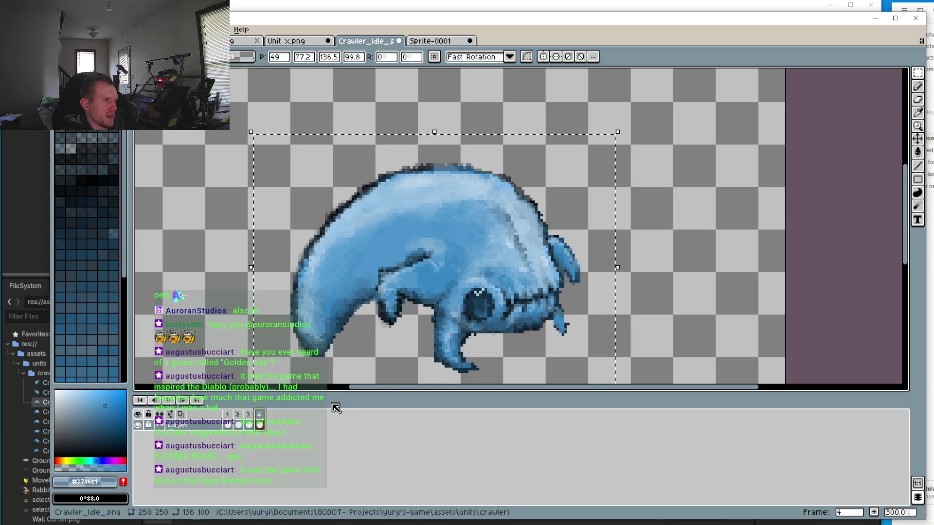
pyautogui.click(249, 424)
pyautogui.click(168, 400)
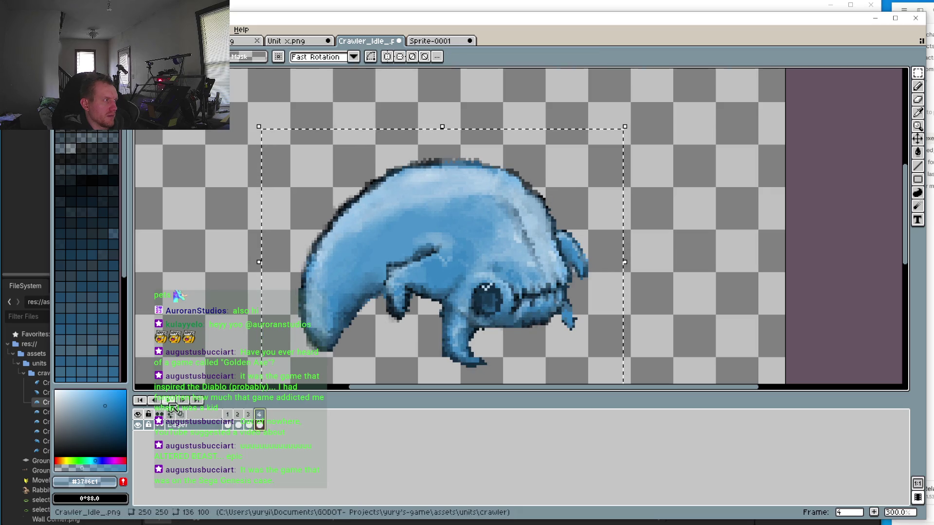
pyautogui.scroll(-2, 492, 348)
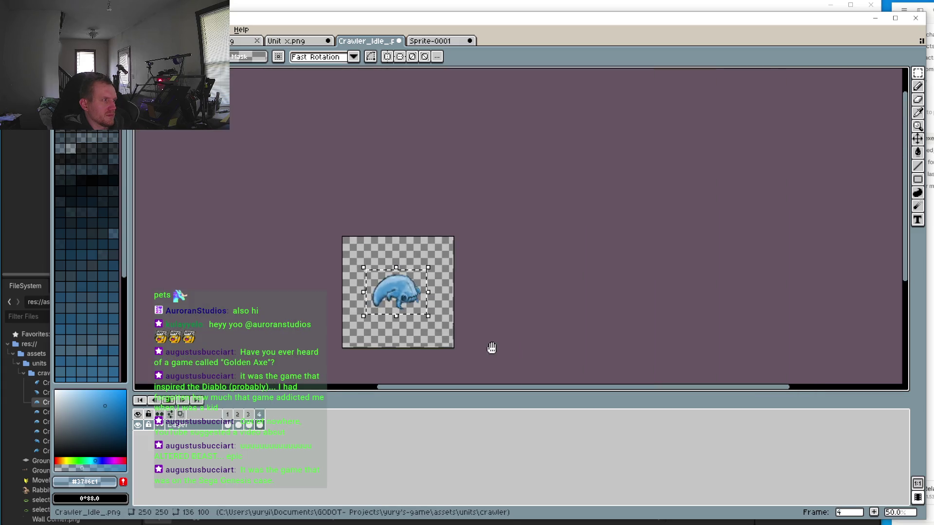
# Enlarge the frame 4 crawler sprite slightly and apply the change
pyautogui.scroll(1, 424, 323)
pyautogui.moveTo(413, 316); pyautogui.dragTo(455, 339)
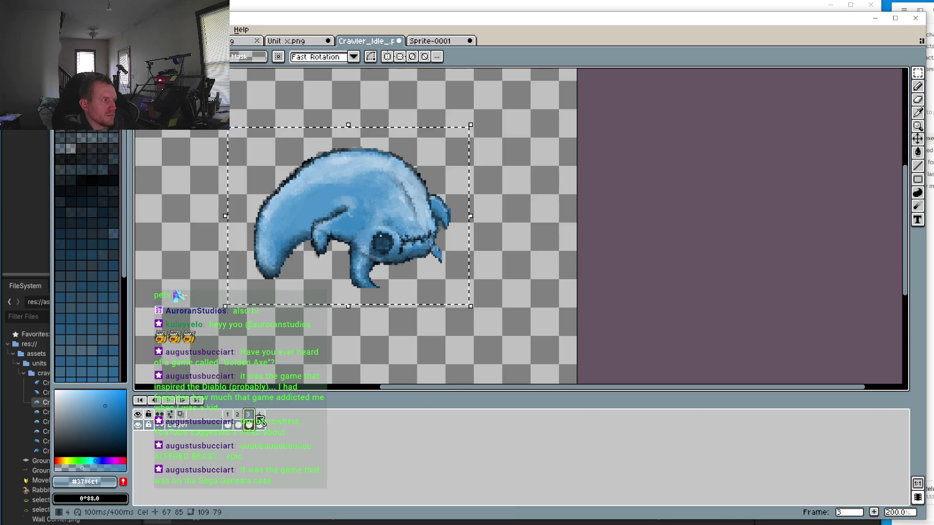
pyautogui.click(473, 304)
pyautogui.moveTo(475, 305); pyautogui.dragTo(478, 307)
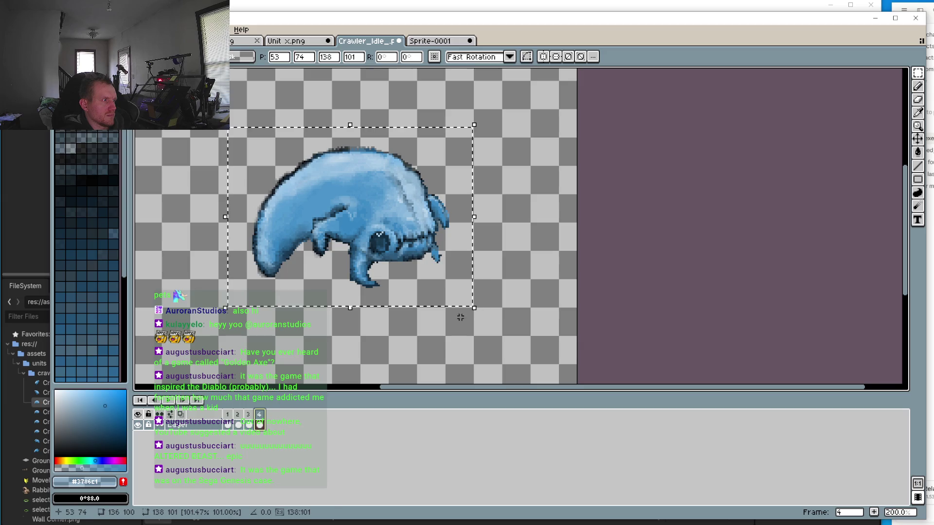
pyautogui.press('Return')
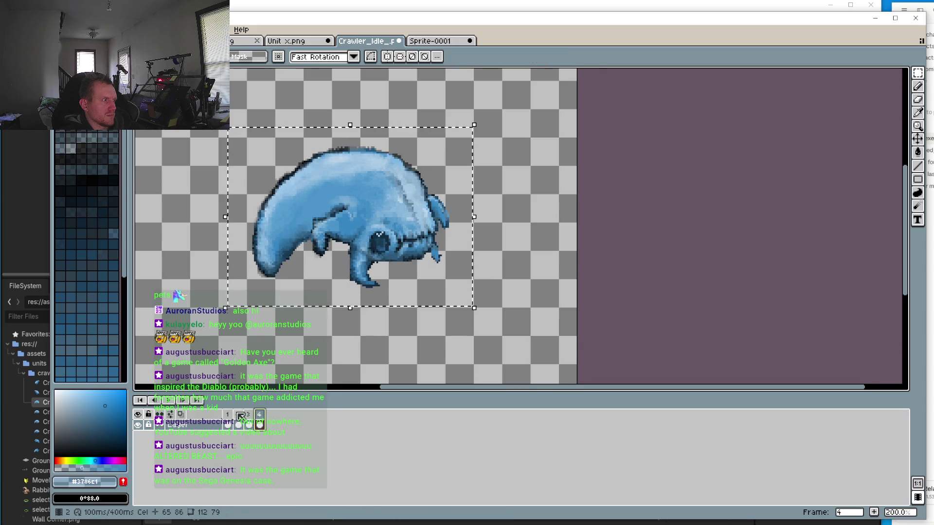
# Compare frame 4's crawler against frames 1 and 2, then fine-tune and apply its size
pyautogui.click(238, 415)
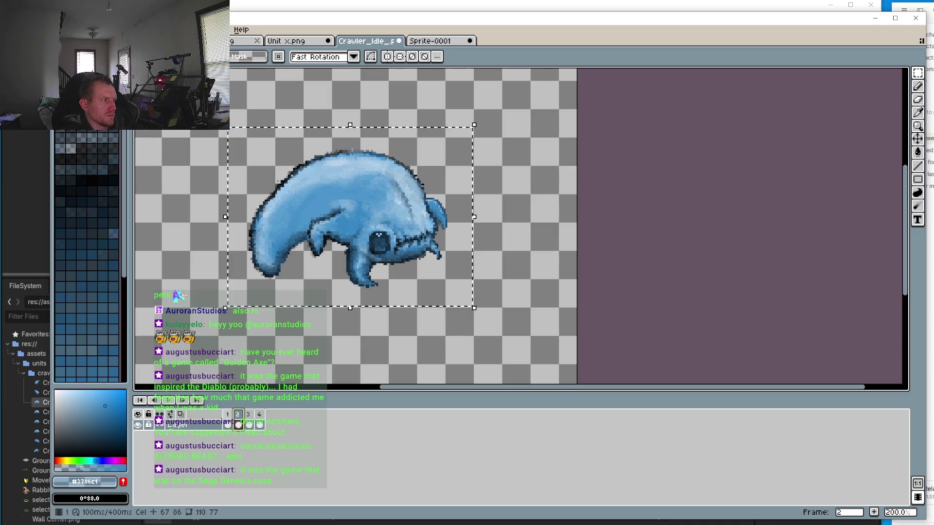
pyautogui.click(228, 424)
pyautogui.click(238, 424)
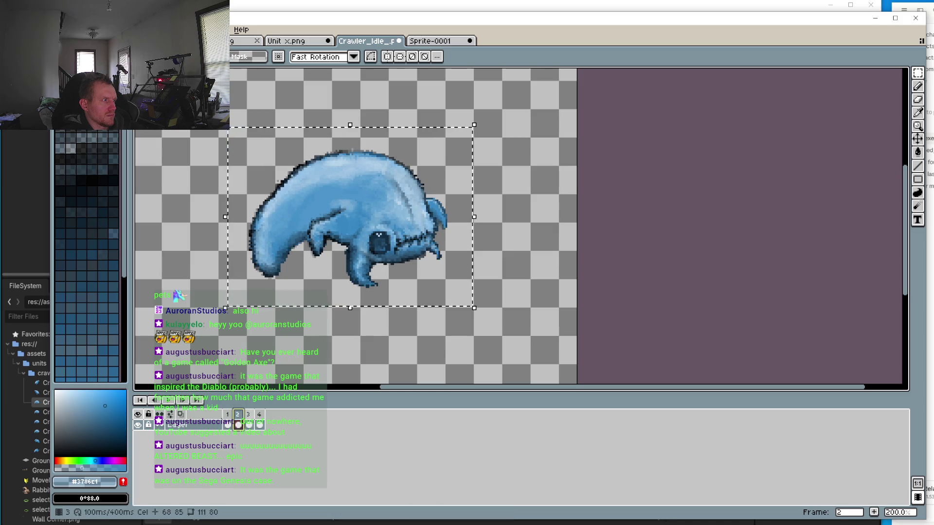
pyautogui.click(259, 423)
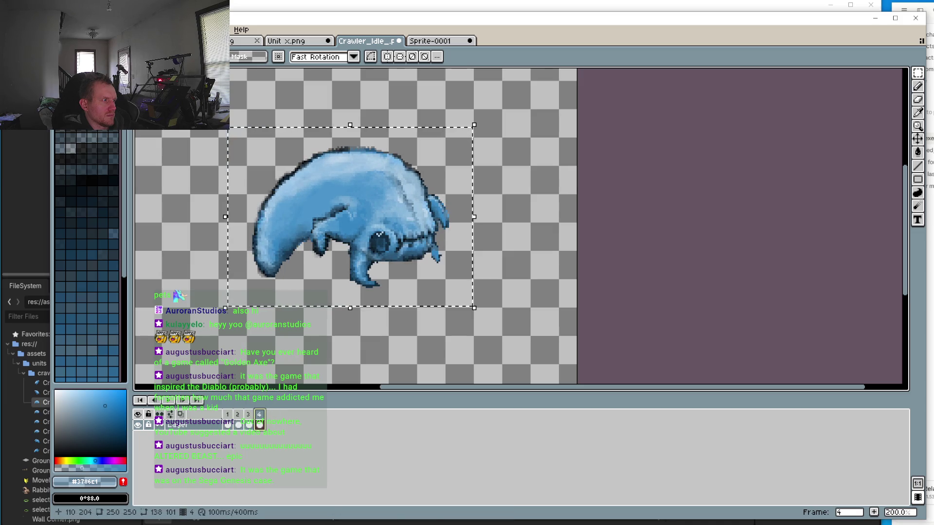
pyautogui.click(482, 315)
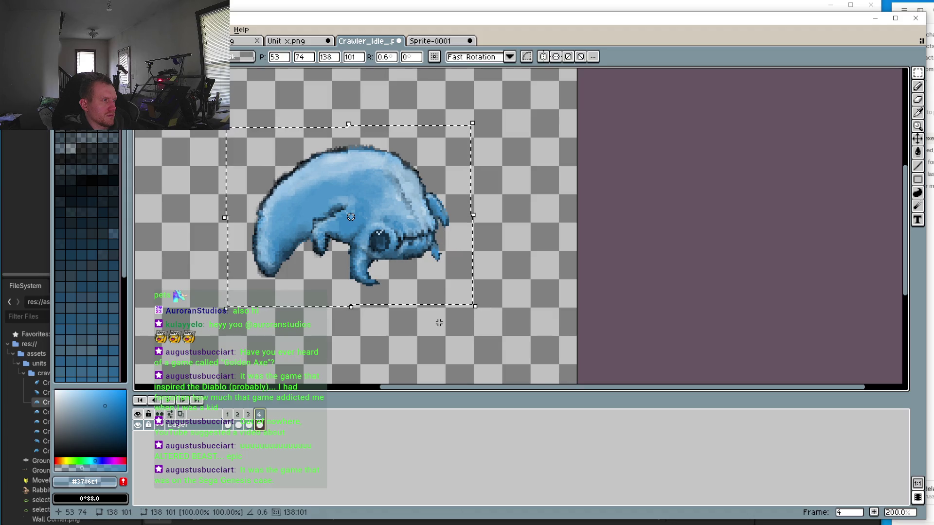
pyautogui.press('Return')
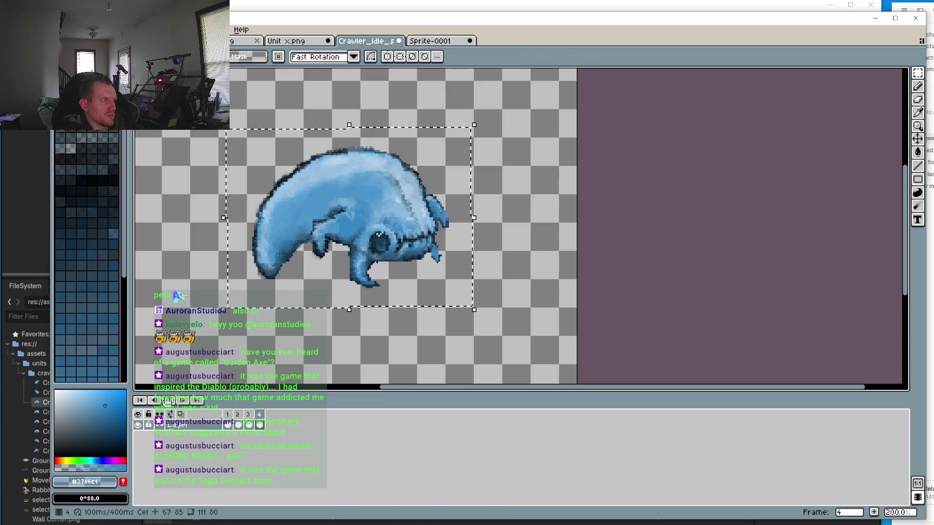
# Save the animation as PNG despite the palette warning and return to Godot
pyautogui.scroll(-1, 227, 329)
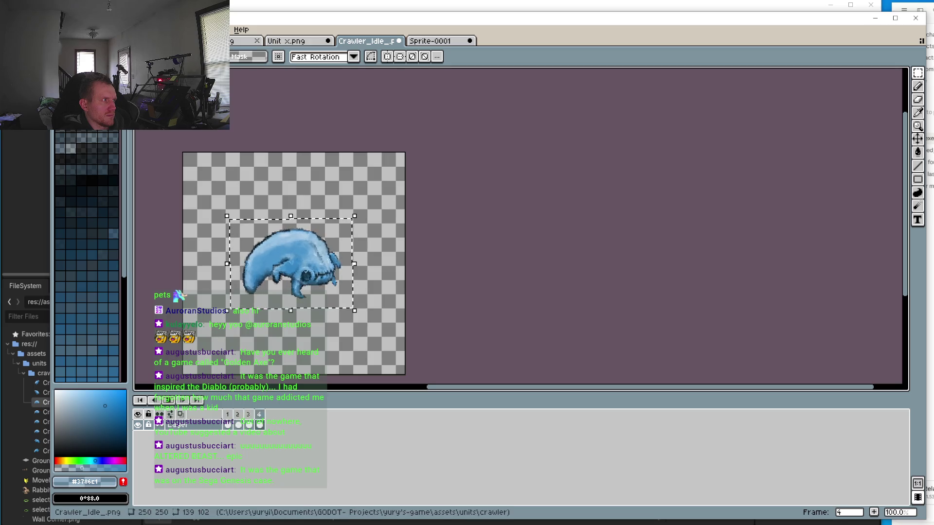
pyautogui.click(60, 29)
pyautogui.click(78, 73)
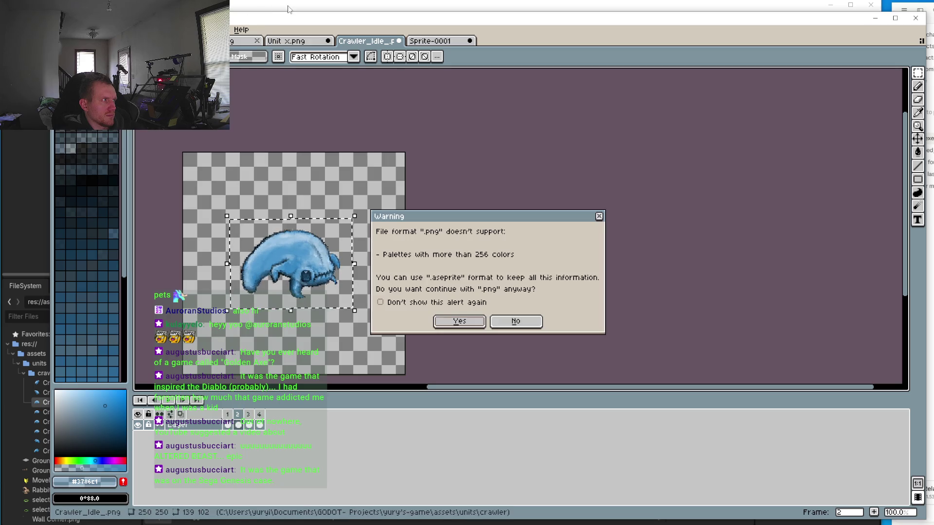
pyautogui.click(447, 321)
pyautogui.click(445, 4)
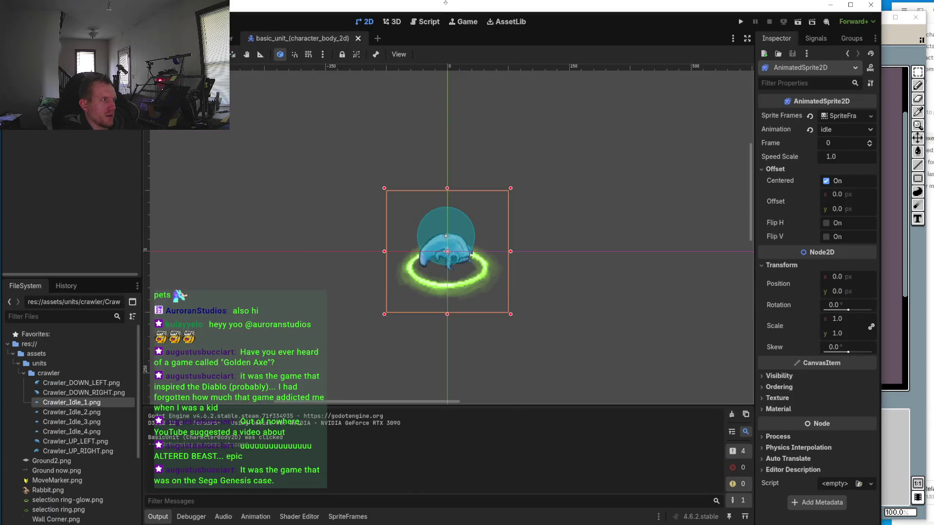
pyautogui.click(740, 22)
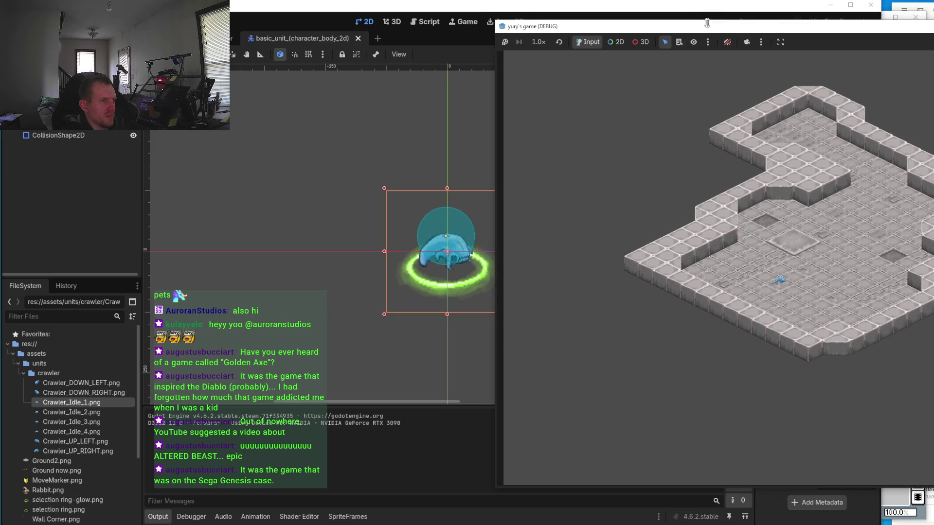
pyautogui.moveTo(693, 46); pyautogui.dragTo(321, 35)
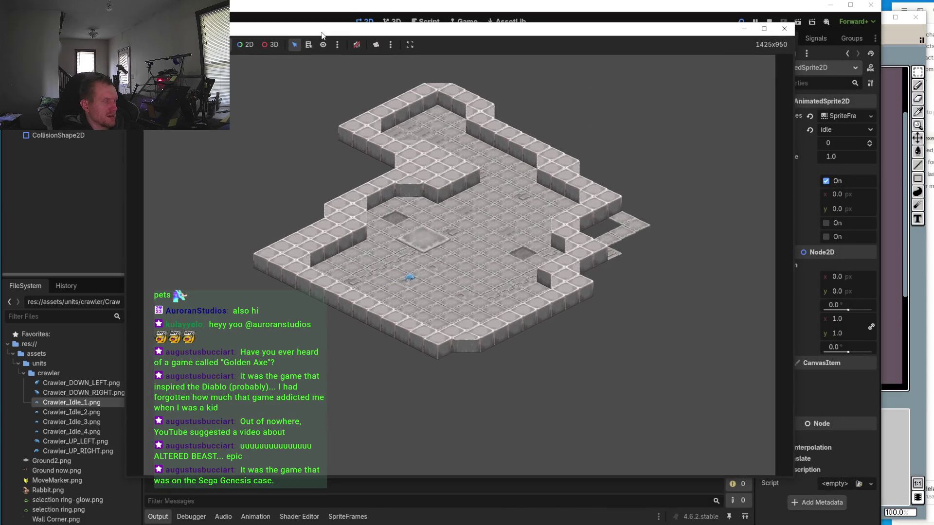
pyautogui.click(376, 45)
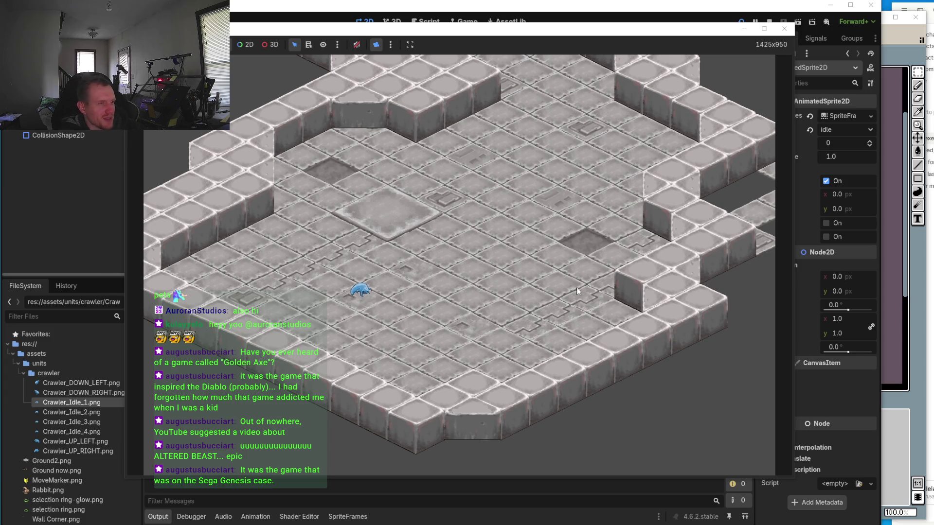
pyautogui.click(784, 30)
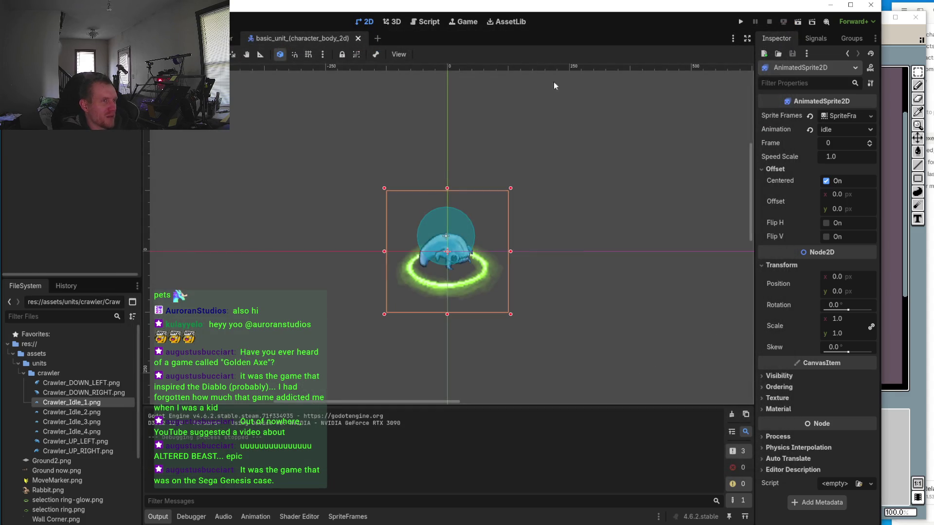